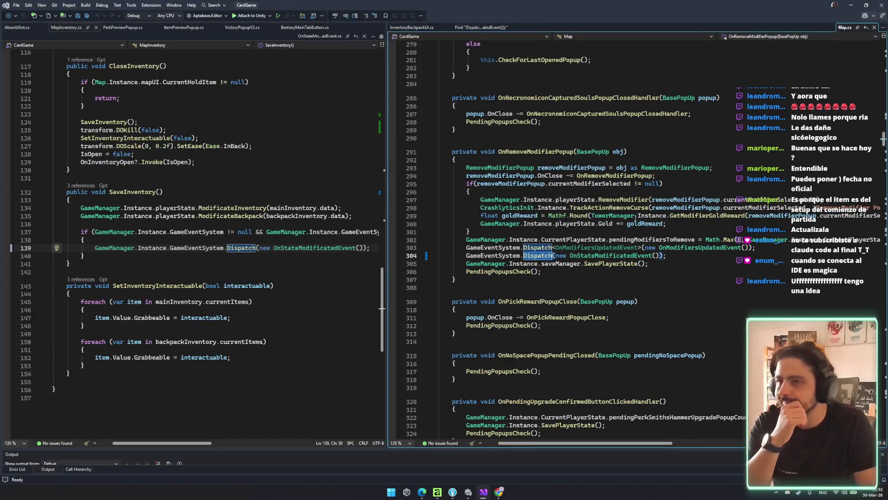
- Review the SavePlayerState call on line 305 and the Dispatch search results
{"action": "key", "text": "Down"}
{"action": "key", "text": "Down"}
{"action": "key", "text": "Down"}
{"action": "left_click", "coordinate": [677, 257]}
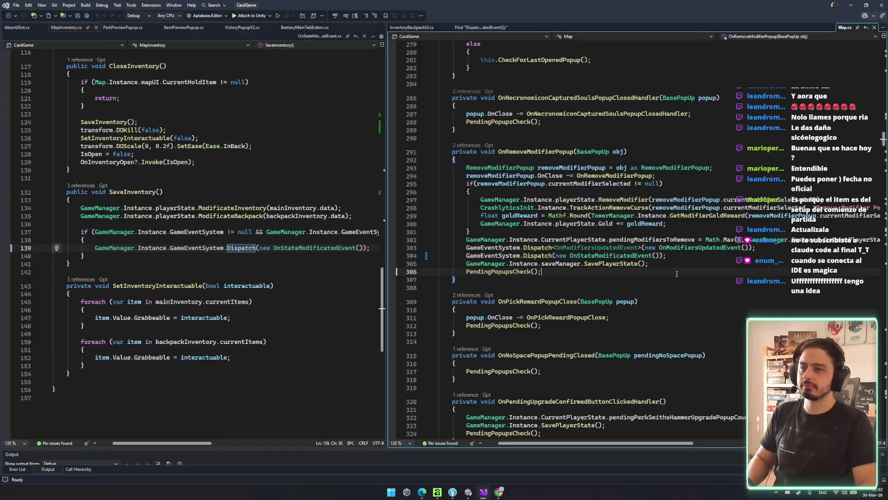
{"action": "left_click", "coordinate": [585, 263]}
{"action": "left_click", "coordinate": [481, 27]}
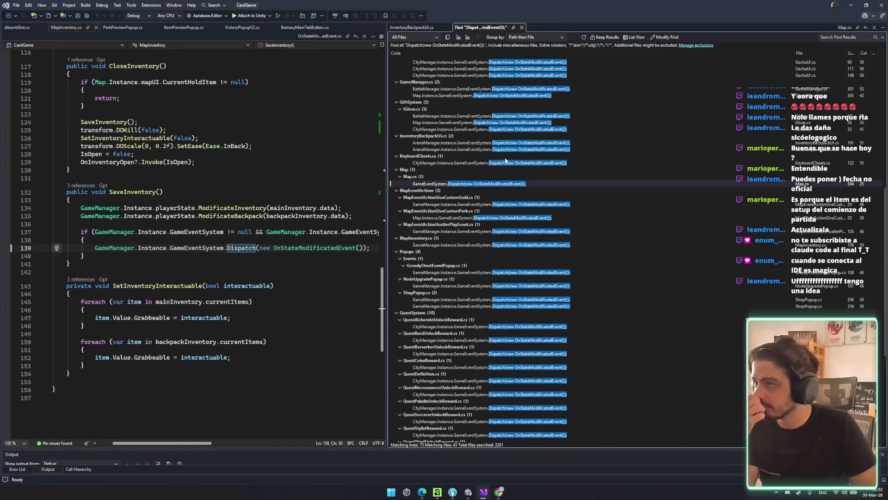
{"action": "scroll", "coordinate": [231, 166], "scroll_direction": "up", "scroll_amount": 7}
{"action": "scroll", "coordinate": [231, 167], "scroll_direction": "up", "scroll_amount": 14}
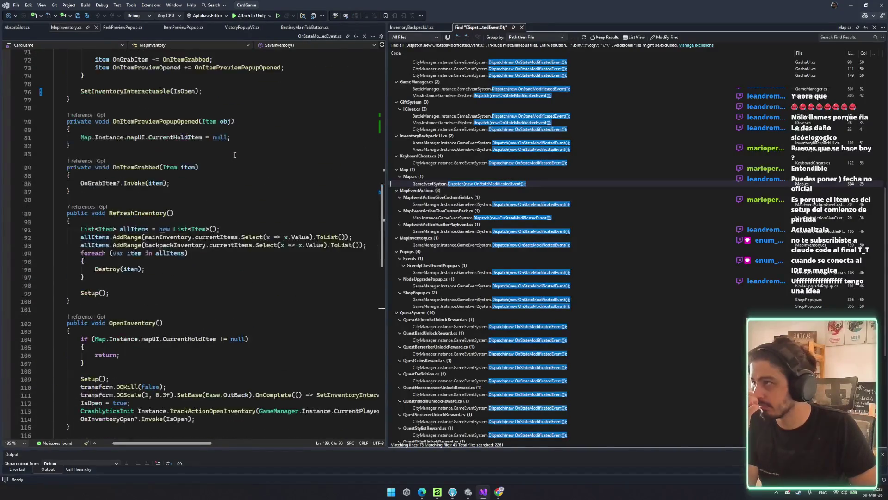
{"action": "scroll", "coordinate": [235, 153], "scroll_direction": "up", "scroll_amount": 5}
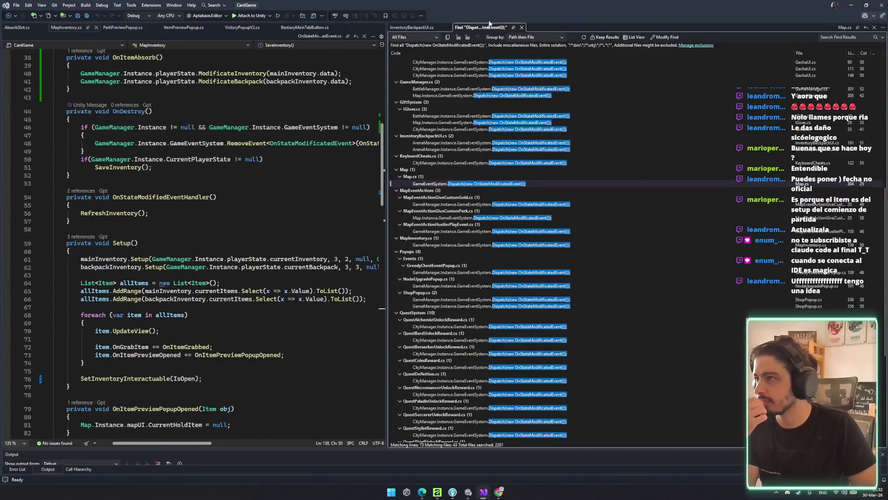
- Close the Dispatch results, InventoryBackpackUI.cs and Map.cs tabs, then select SaveInventory
{"action": "middle_click", "coordinate": [488, 25]}
{"action": "middle_click", "coordinate": [415, 28]}
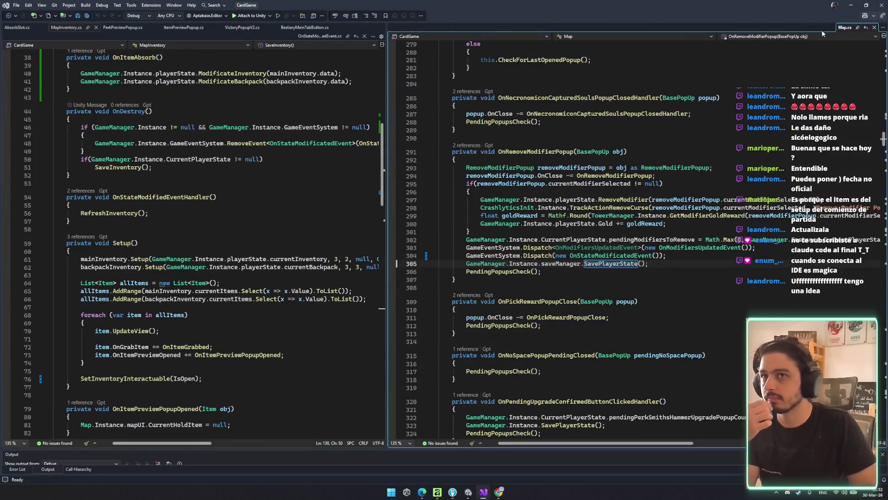
{"action": "middle_click", "coordinate": [845, 27]}
{"action": "scroll", "coordinate": [156, 256], "scroll_direction": "up", "scroll_amount": 4}
{"action": "double_click", "coordinate": [119, 254]}
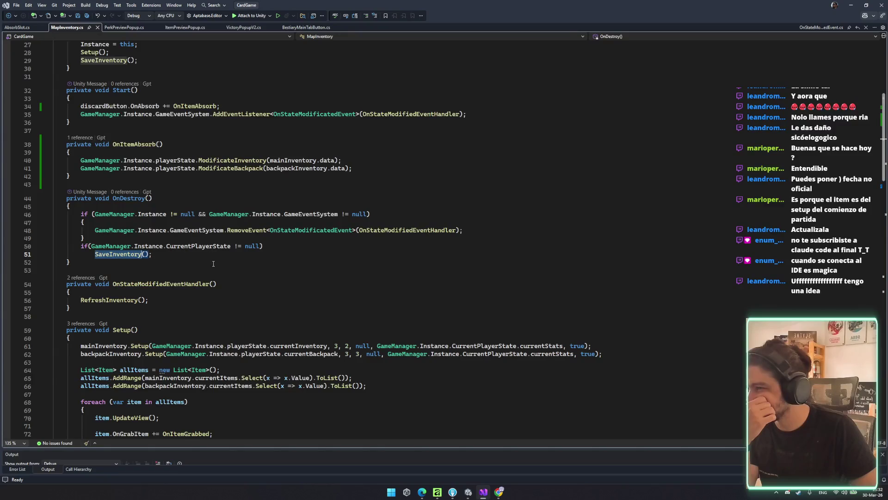
- Inspect OnItemAbsorb and jump to the RefreshInventory definition from line 56
{"action": "left_click", "coordinate": [109, 159]}
{"action": "left_click", "coordinate": [148, 141]}
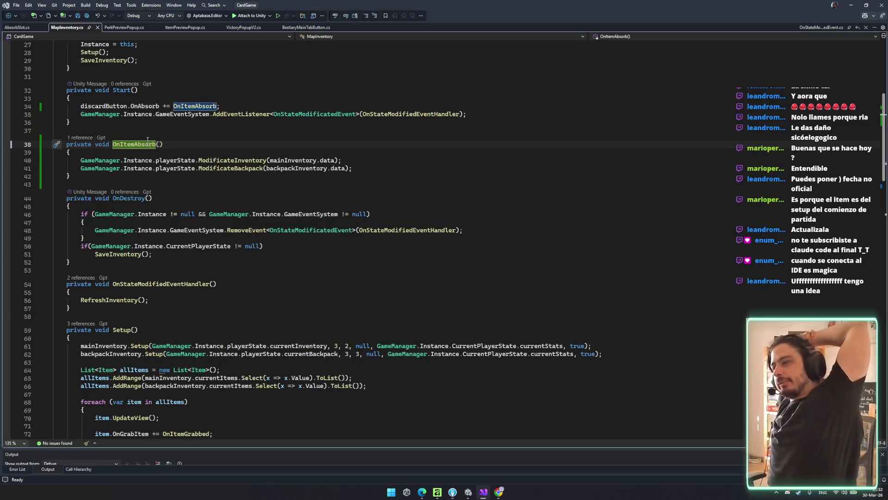
{"action": "double_click", "coordinate": [115, 300]}
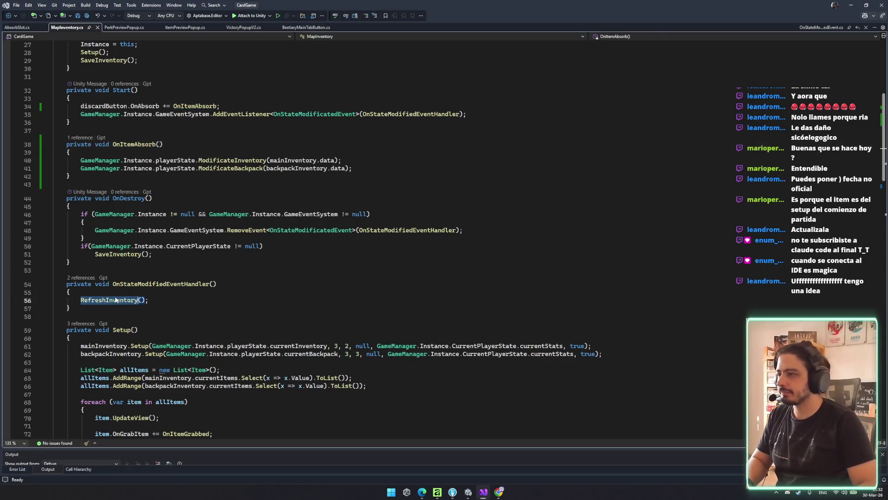
{"action": "key", "text": "F12"}
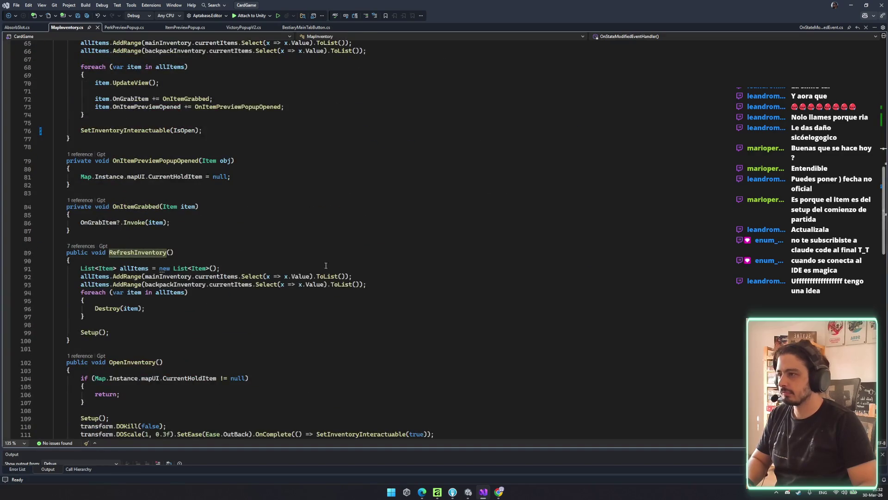
{"action": "scroll", "coordinate": [352, 185], "scroll_direction": "up", "scroll_amount": 10}
- Add a RefreshInventory(); call after the ModificateBackpack line and save MapInventory.cs
{"action": "left_click", "coordinate": [373, 99]}
{"action": "key", "text": "Return"}
{"action": "key", "text": "Tab"}
{"action": "key", "text": "ctrl+s"}
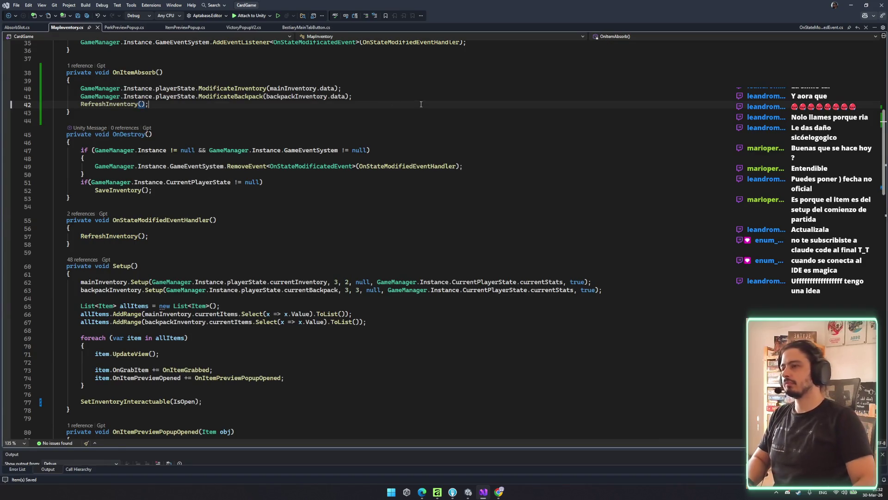
{"action": "scroll", "coordinate": [397, 240], "scroll_direction": "up", "scroll_amount": 4}
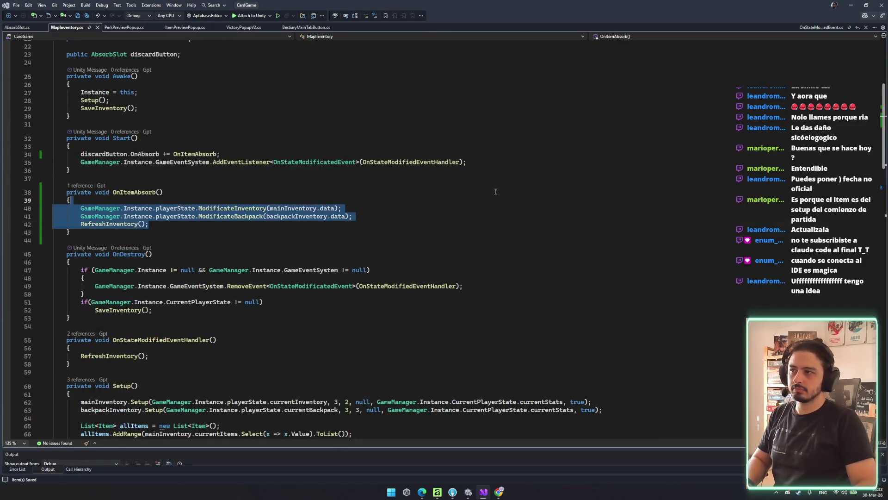
{"action": "key", "text": "alt+Tab"}
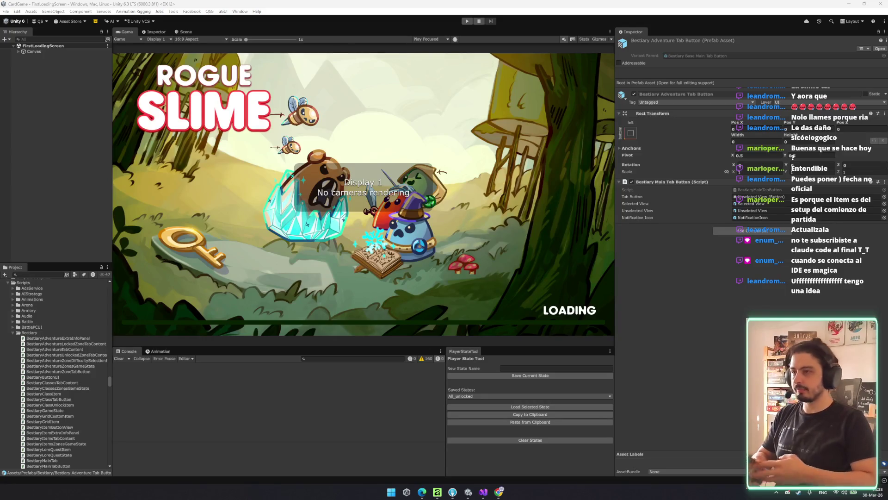
- Enter play mode, go via PLAY and CONTINUE to the Ruins map, and clear the Console
{"action": "left_click", "coordinate": [467, 21]}
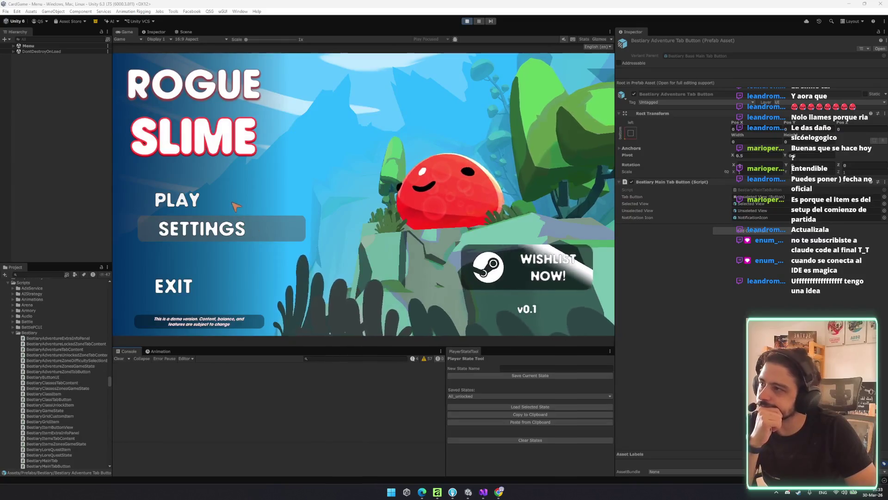
{"action": "left_click", "coordinate": [234, 204]}
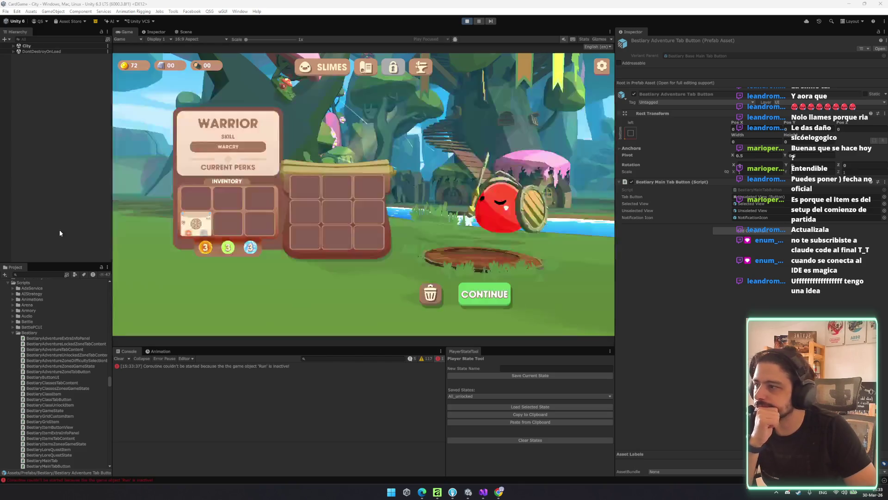
{"action": "left_click", "coordinate": [506, 292]}
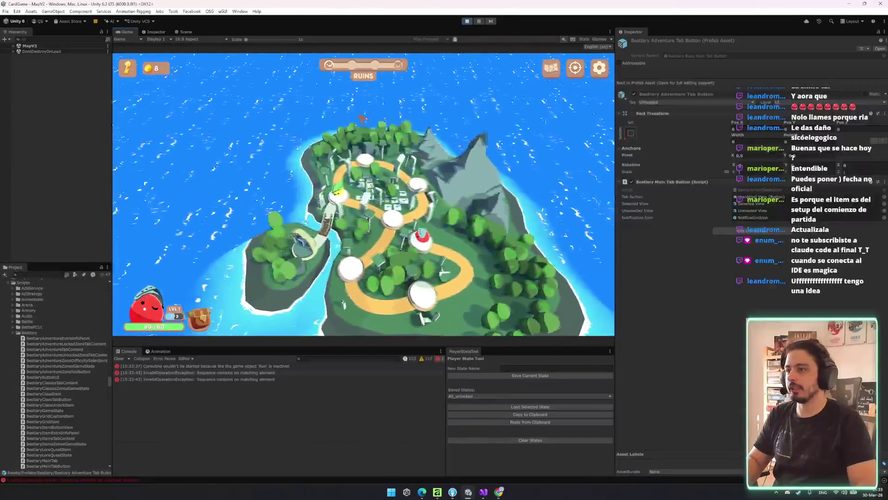
{"action": "left_click", "coordinate": [118, 358]}
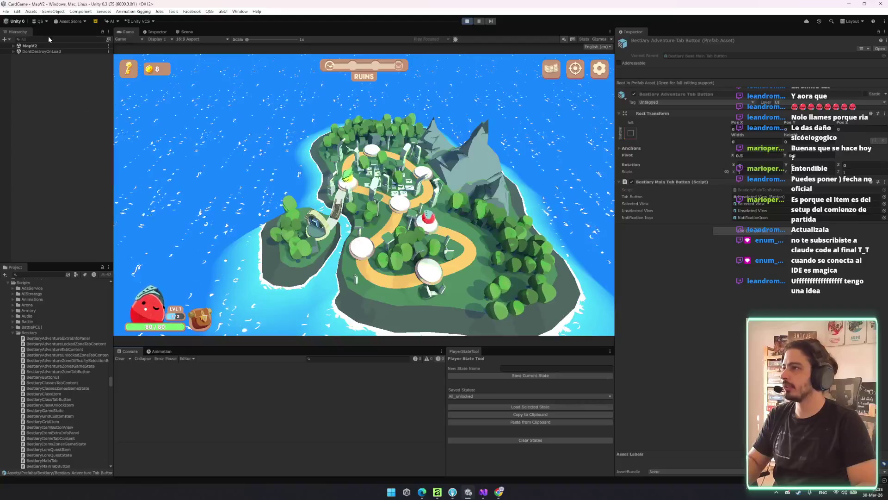
- Filter the Hierarchy by 'debug', enable DebugManager, and step through the in-game debug panels
{"action": "type", "text": "debug"}
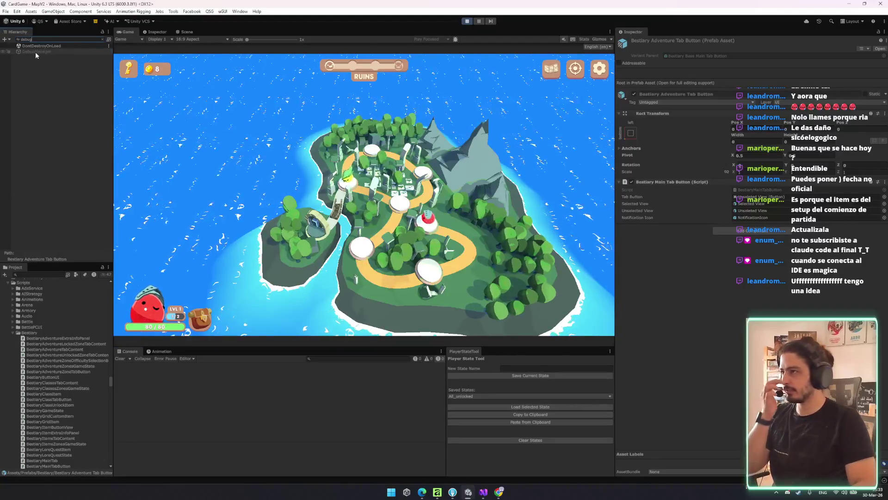
{"action": "key", "text": "Down"}
{"action": "left_click", "coordinate": [634, 42]}
{"action": "left_click", "coordinate": [376, 83]}
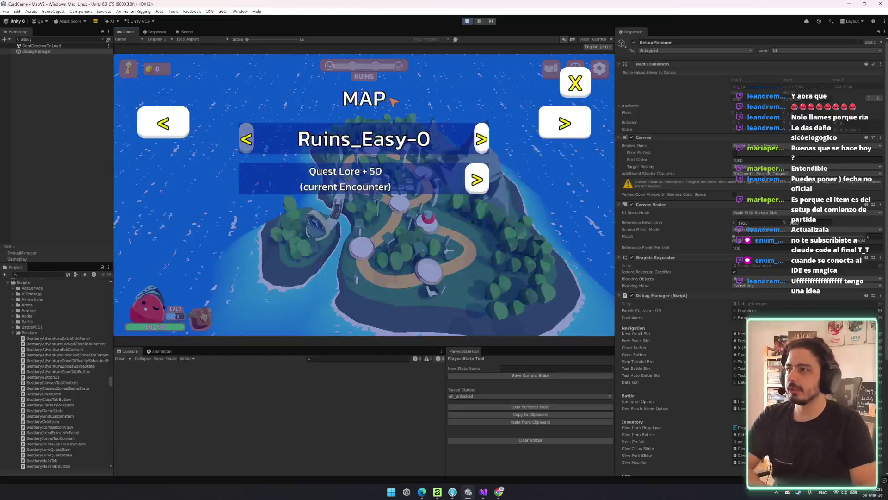
{"action": "left_click", "coordinate": [586, 126]}
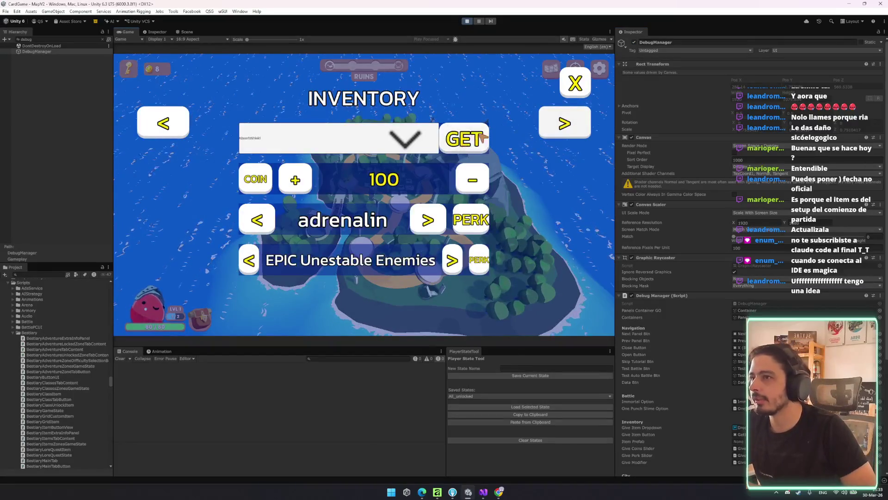
{"action": "left_click", "coordinate": [581, 97]}
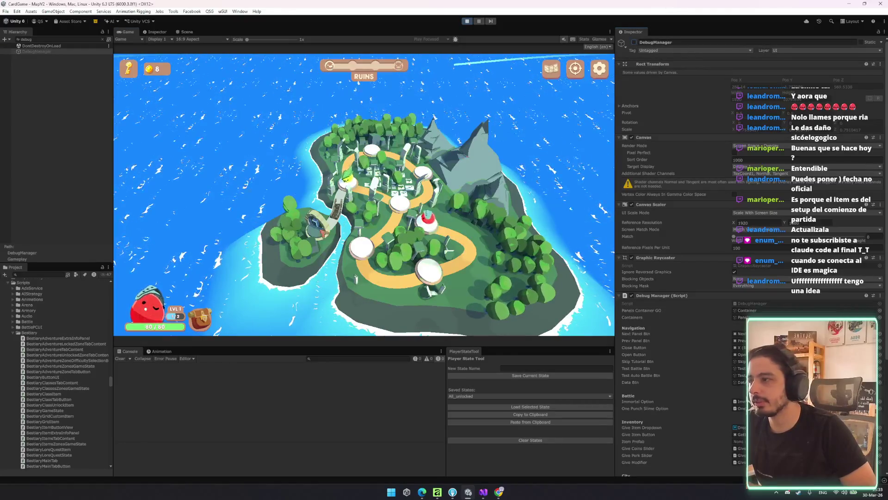
- Absorb four Absorb Shield cards from the inventory, confirming each, until the slime reaches level 4
{"action": "left_click", "coordinate": [634, 42]}
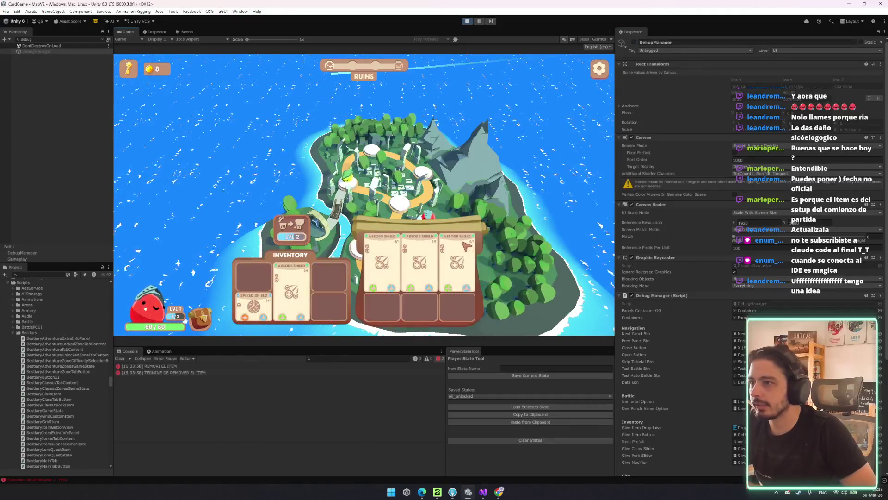
{"action": "left_click", "coordinate": [419, 278]}
{"action": "left_click", "coordinate": [292, 291]}
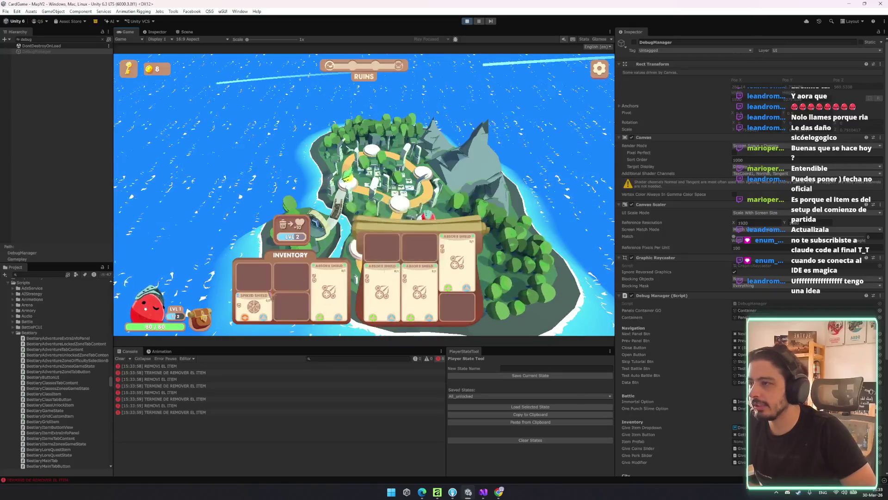
{"action": "mouse_move", "coordinate": [329, 292]}
{"action": "left_mouse_down"}
{"action": "mouse_move", "coordinate": [288, 221]}
{"action": "mouse_move", "coordinate": [343, 251]}
{"action": "left_mouse_up"}
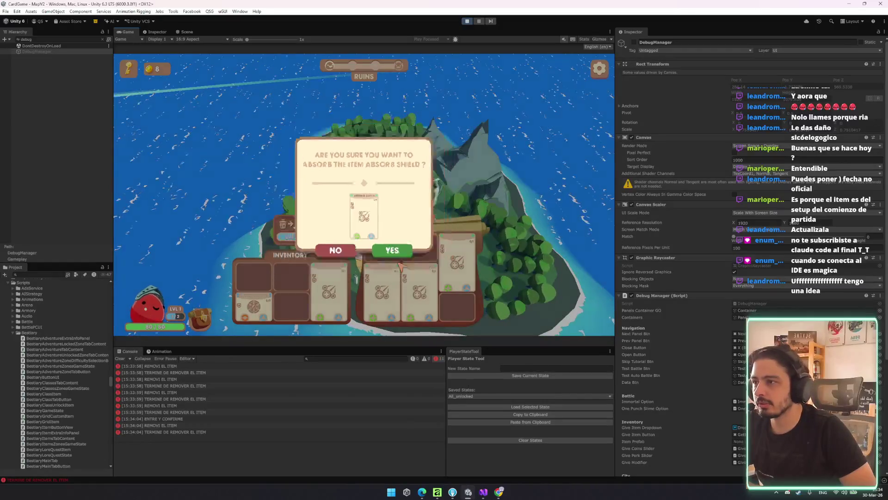
{"action": "left_click", "coordinate": [398, 265]}
{"action": "left_click_drag", "start_coordinate": [321, 237], "coordinate": [317, 237]}
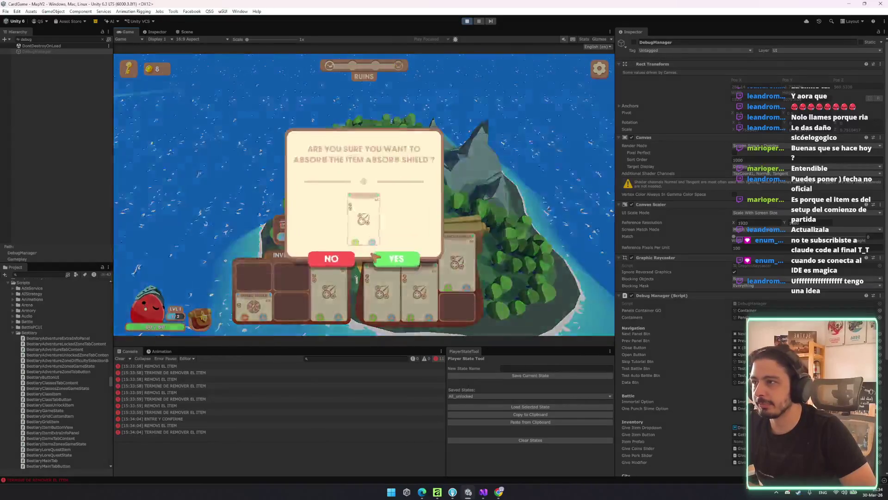
{"action": "left_click", "coordinate": [394, 256]}
{"action": "left_click_drag", "start_coordinate": [297, 282], "coordinate": [297, 236]}
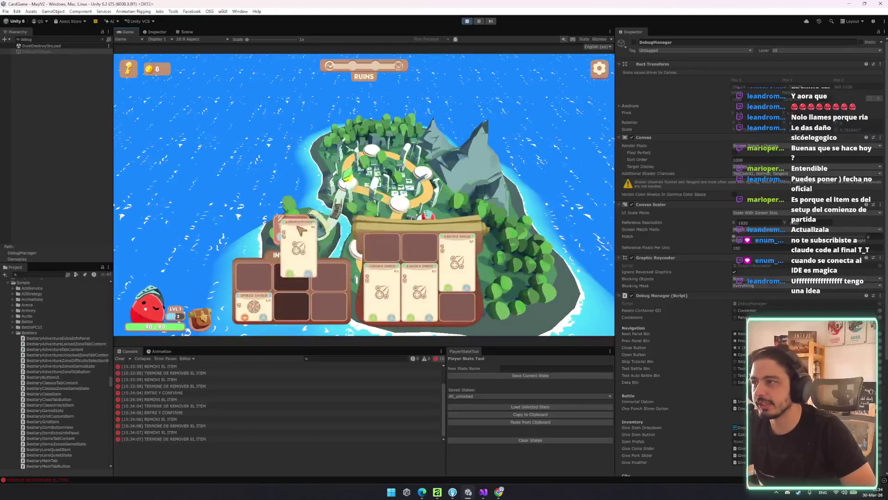
{"action": "left_click", "coordinate": [397, 262]}
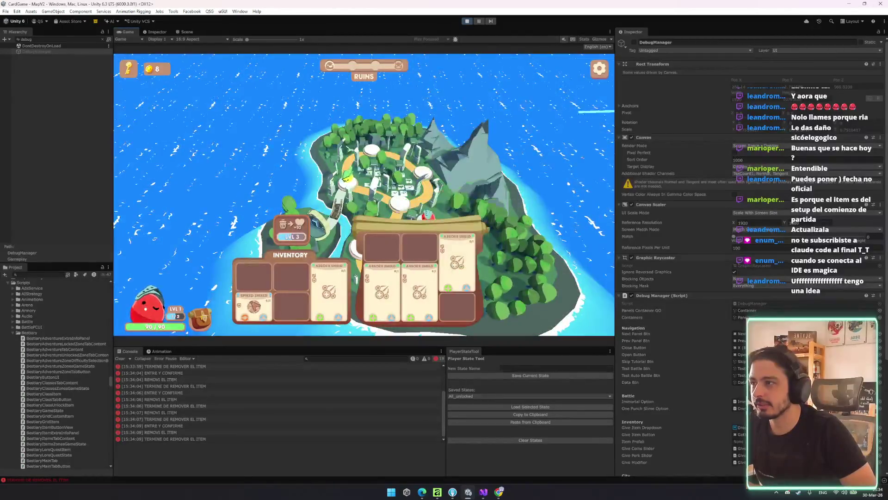
{"action": "left_click_drag", "start_coordinate": [255, 303], "coordinate": [292, 233]}
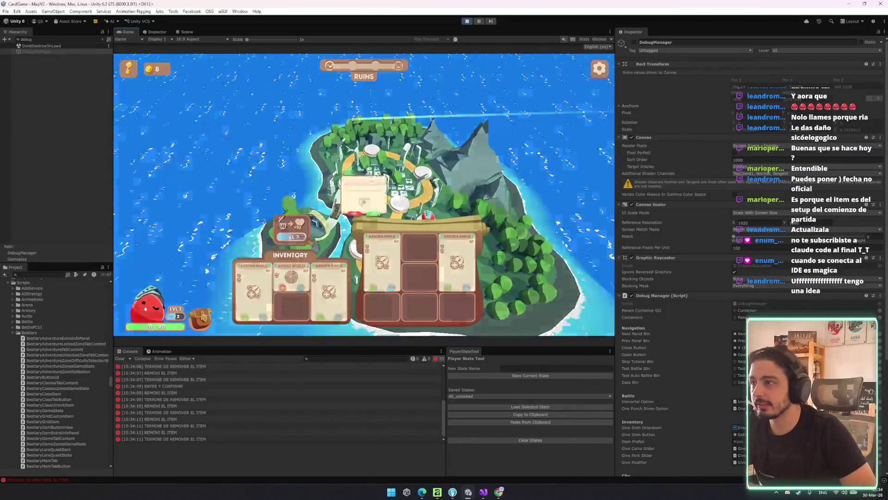
{"action": "left_click", "coordinate": [393, 257]}
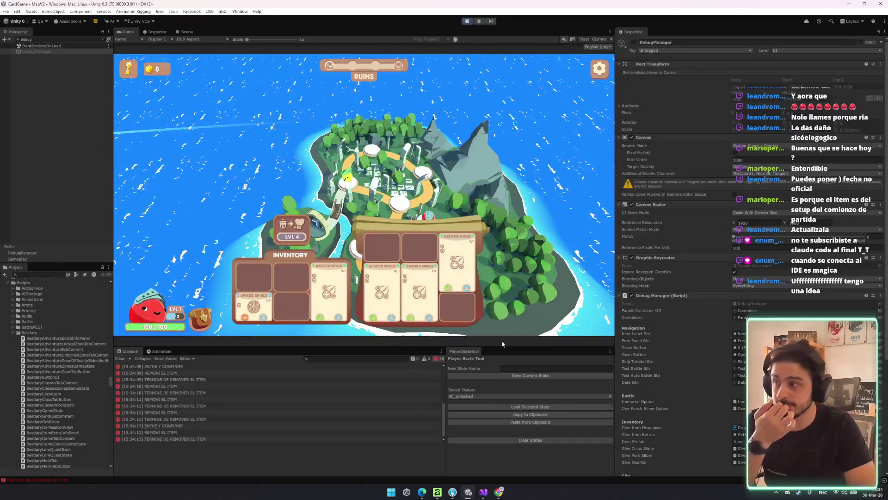
- Stop play mode and inspect the ENTRE Y CONFIRME and TERMINE DE REMOVER EL ITEM logs
{"action": "key", "text": "ctrl+p"}
{"action": "left_click", "coordinate": [176, 426]}
{"action": "left_click", "coordinate": [164, 438]}
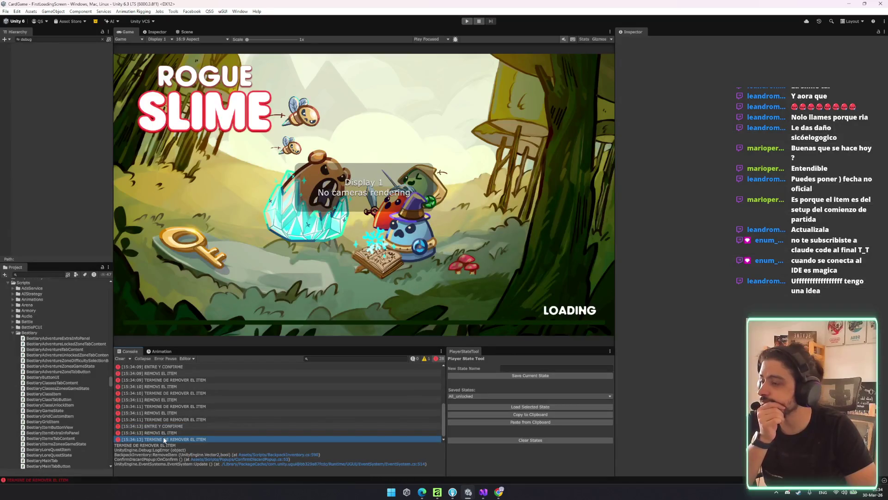
- Open the log entry's source in AbsorbSlot.cs, review it, and close that tab
{"action": "double_click", "coordinate": [164, 439]}
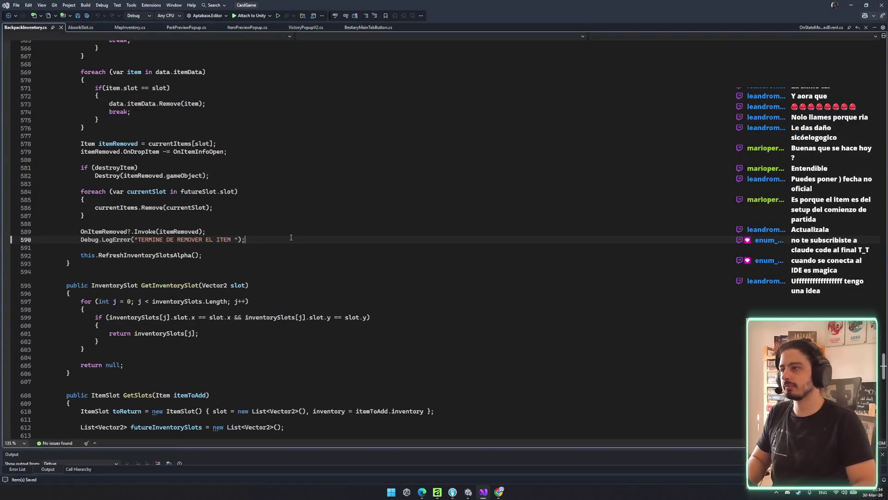
{"action": "scroll", "coordinate": [233, 211], "scroll_direction": "up", "scroll_amount": 4}
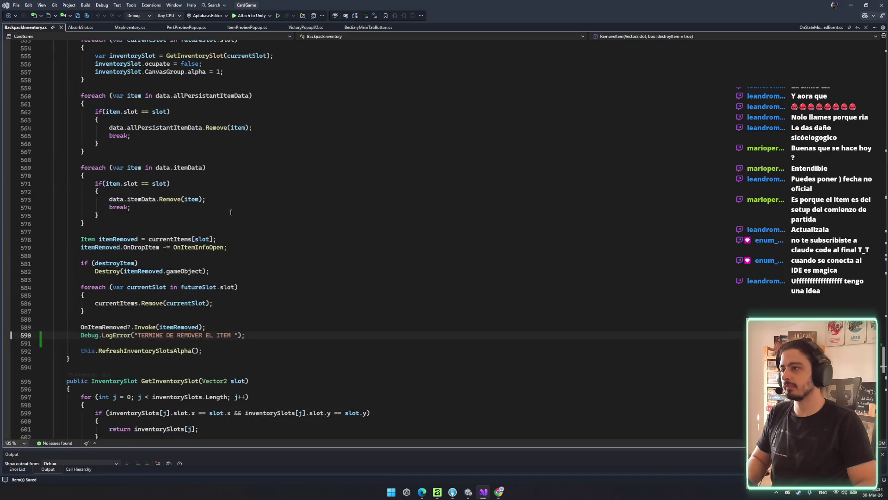
{"action": "left_click", "coordinate": [79, 28]}
{"action": "scroll", "coordinate": [201, 252], "scroll_direction": "up", "scroll_amount": 3}
{"action": "middle_click", "coordinate": [87, 28]}
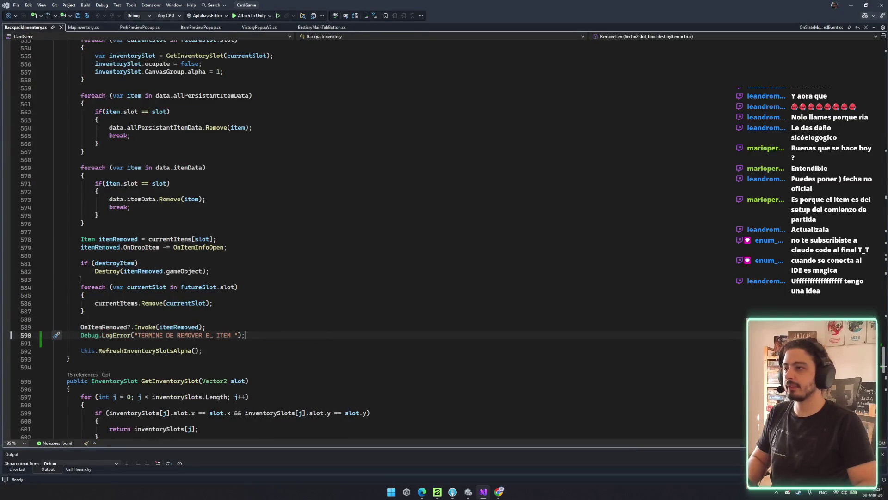
- Move through ItemPreviewPopup back to the MapInventory.cs script
{"action": "left_click", "coordinate": [142, 343]}
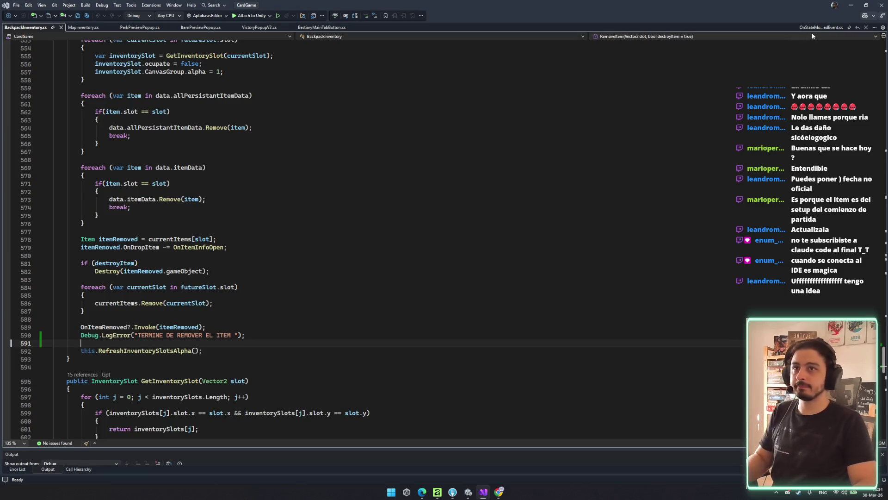
{"action": "left_click", "coordinate": [200, 28]}
{"action": "scroll", "coordinate": [256, 147], "scroll_direction": "up", "scroll_amount": 15}
{"action": "left_click", "coordinate": [81, 27]}
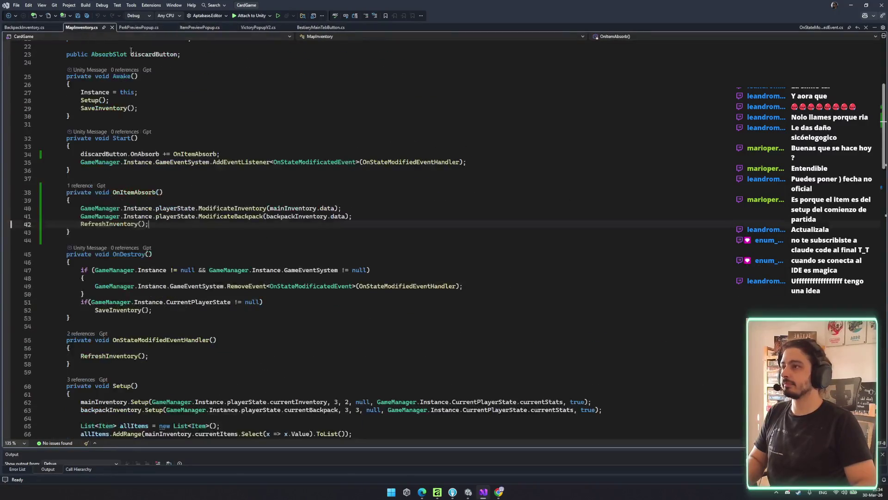
- Remove the discardButton OnAbsorb subscription and open a new line in Start
{"action": "left_click", "coordinate": [280, 153]}
{"action": "key", "text": "ctrl+x"}
{"action": "scroll", "coordinate": [187, 162], "scroll_direction": "up", "scroll_amount": 6}
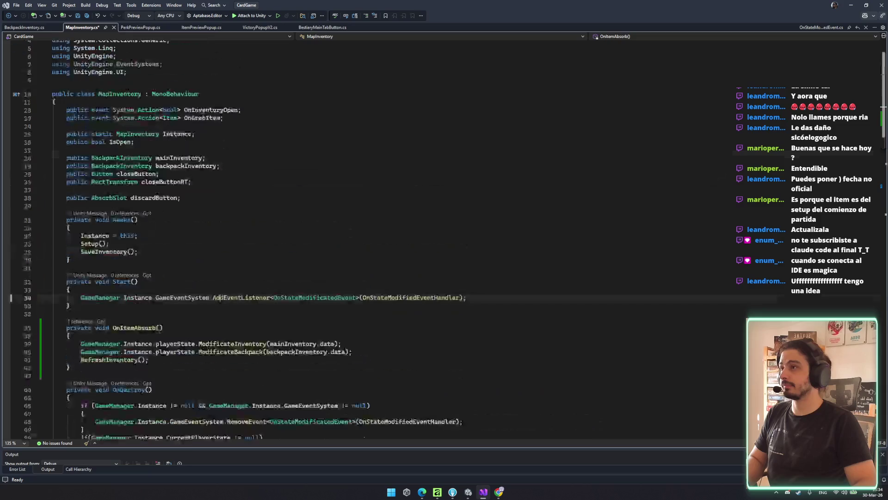
{"action": "left_click", "coordinate": [186, 161]}
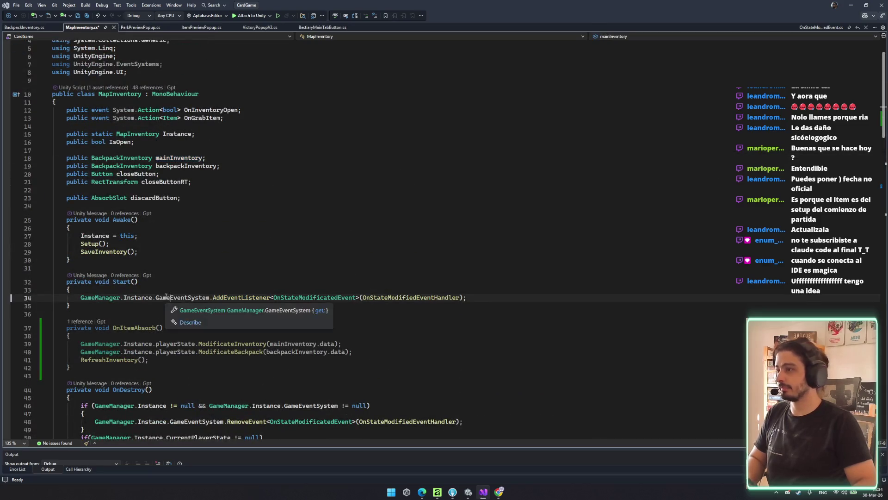
{"action": "left_click", "coordinate": [509, 281]}
{"action": "left_click", "coordinate": [528, 297]}
{"action": "key", "text": "Return"}
{"action": "key", "text": "Return"}
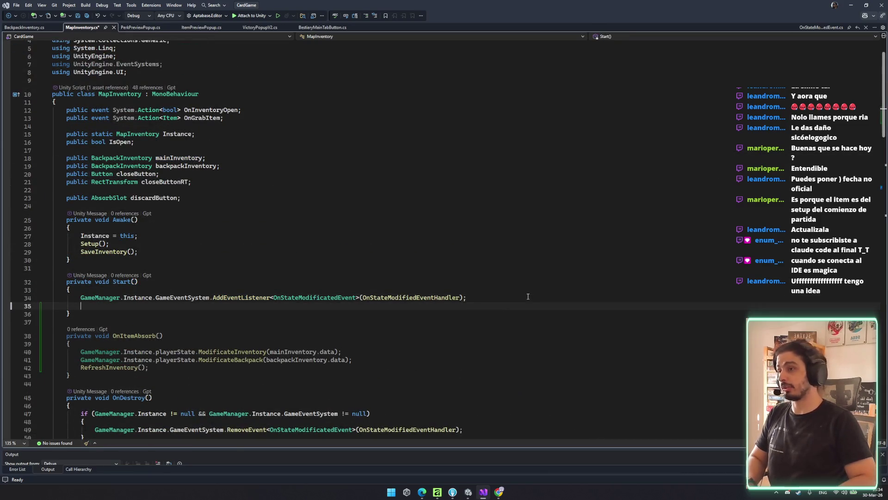
- Subscribe a generated OnItemRemoved handler to mainInventory.OnItemRemoved and save
{"action": "type", "text": "mainInventory.oni"}
{"action": "key", "text": "Down"}
{"action": "key", "text": "Tab"}
{"action": "type", "text": "+="}
{"action": "key", "text": "Tab"}
{"action": "type", "text": "OnItem"}
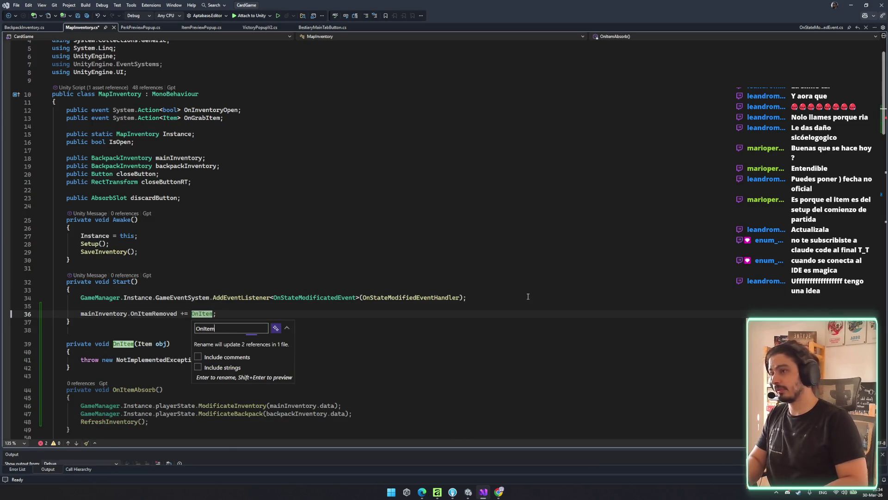
{"action": "type", "text": "Removed"}
{"action": "key", "text": "Return"}
{"action": "key", "text": "ctrl+s"}
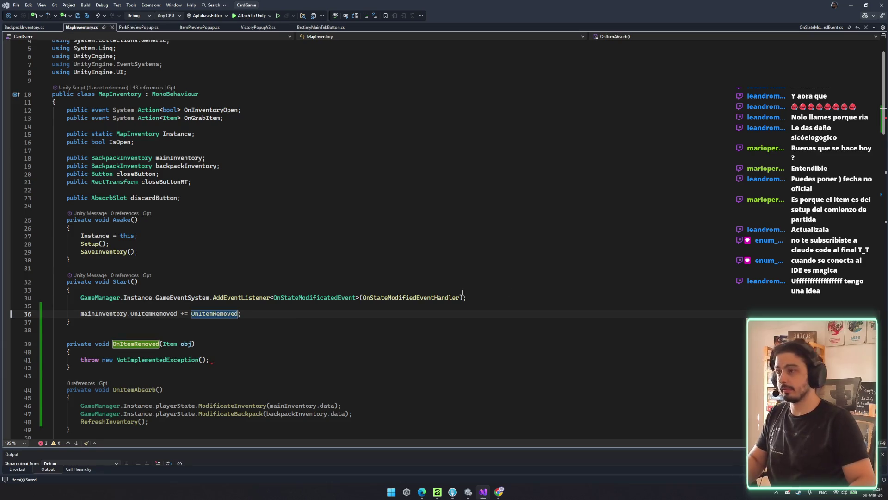
- Delete the NotImplementedException line and add a mainInventory.OnItemAdded subscription on line 37
{"action": "triple_click", "coordinate": [207, 364]}
{"action": "key", "text": "Delete"}
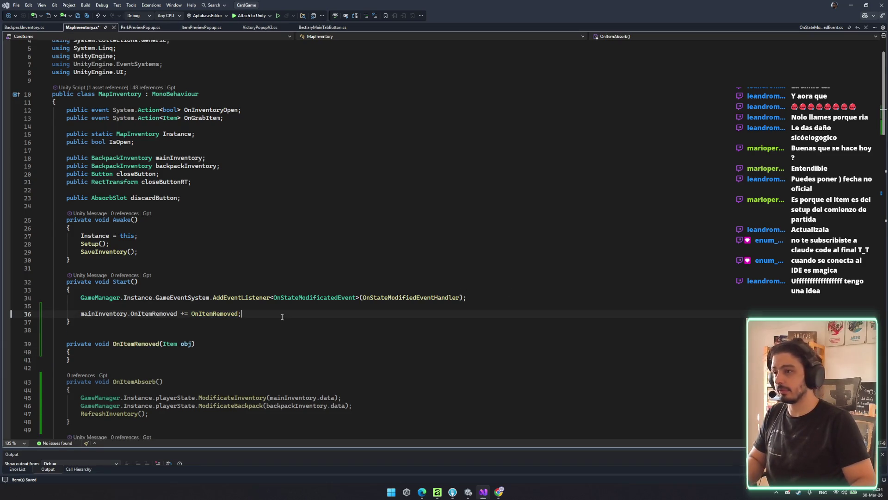
{"action": "left_click", "coordinate": [282, 316]}
{"action": "key", "text": "Return"}
{"action": "key", "text": "ctrl+v"}
{"action": "double_click", "coordinate": [147, 321]}
{"action": "type", "text": "onIt"}
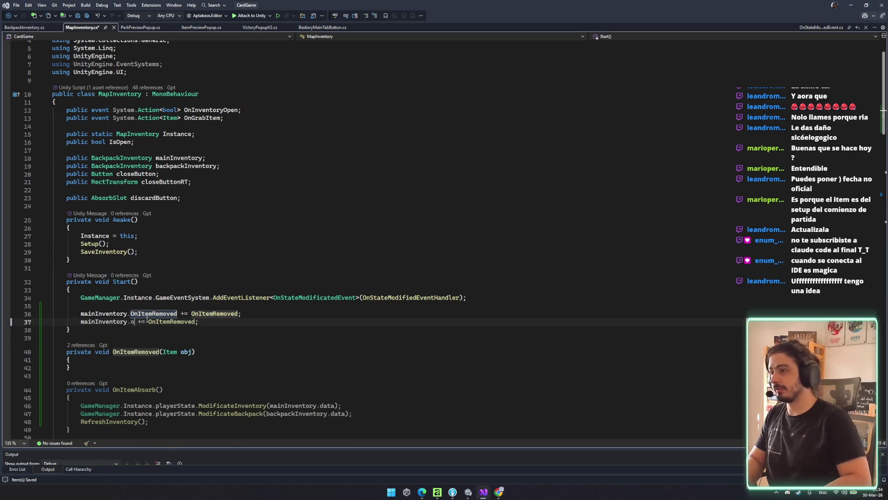
{"action": "key", "text": "Up"}
{"action": "key", "text": "Tab"}
- Rename the OnItemRemoved handler to Refresh and save
{"action": "left_click", "coordinate": [136, 352]}
{"action": "key", "text": "ctrl+r"}
{"action": "key", "text": "ctrl+r"}
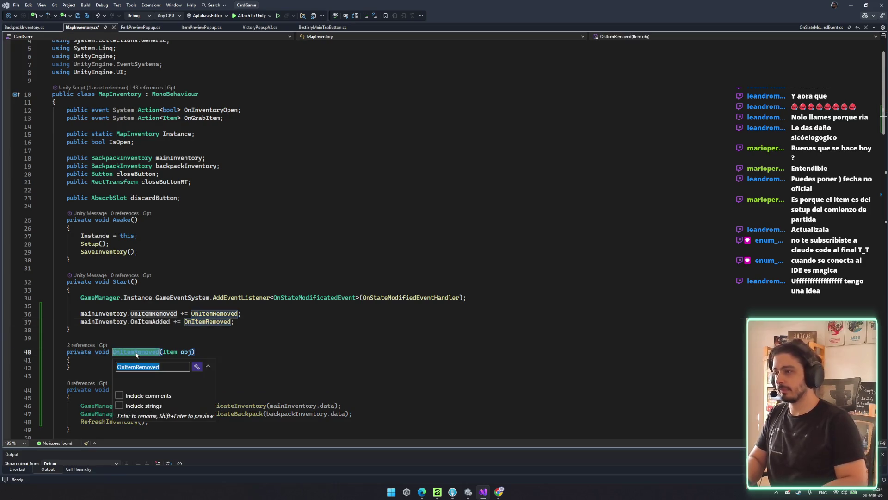
{"action": "type", "text": "Refresh"}
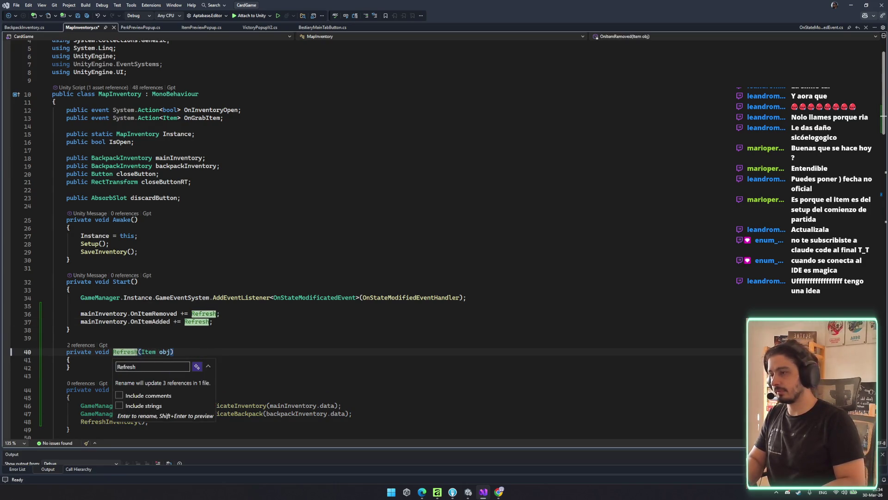
{"action": "key", "text": "Return"}
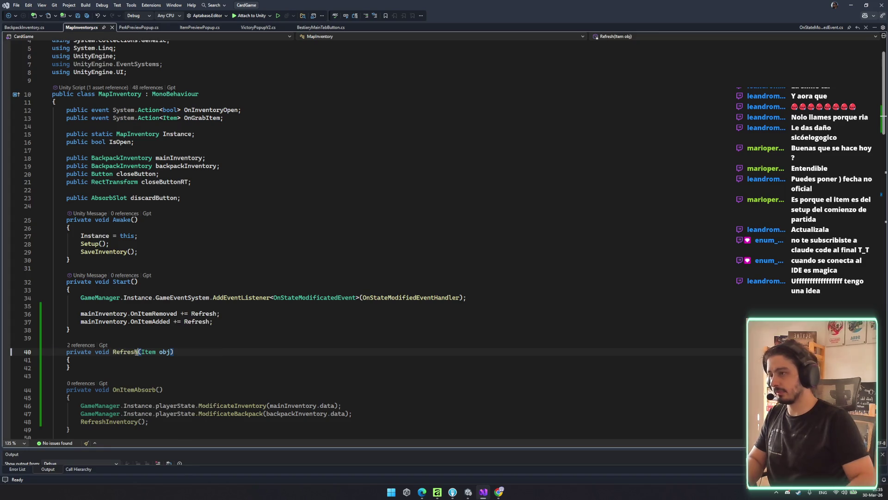
{"action": "key", "text": "ctrl+s"}
- Move the ModificateBackpack and ModificateInventory calls from OnItemAbsorb into Refresh
{"action": "scroll", "coordinate": [184, 365], "scroll_direction": "down", "scroll_amount": 3}
{"action": "left_click", "coordinate": [335, 343]}
{"action": "key", "text": "ctrl+x"}
{"action": "left_click", "coordinate": [228, 291]}
{"action": "key", "text": "Return"}
{"action": "key", "text": "ctrl+v"}
{"action": "left_click", "coordinate": [353, 351]}
{"action": "key", "text": "ctrl+x"}
{"action": "left_click", "coordinate": [254, 303]}
{"action": "key", "text": "ctrl+v"}
{"action": "key", "text": "Delete"}
- Move the RefreshInventory call into Refresh and delete the empty OnItemAbsorb method
{"action": "left_click", "coordinate": [173, 350]}
{"action": "key", "text": "ctrl+x"}
{"action": "left_click", "coordinate": [208, 304]}
{"action": "key", "text": "Return"}
{"action": "key", "text": "ctrl+v"}
{"action": "key", "text": "ctrl+x"}
{"action": "left_click_drag", "start_coordinate": [66, 341], "coordinate": [71, 358]}
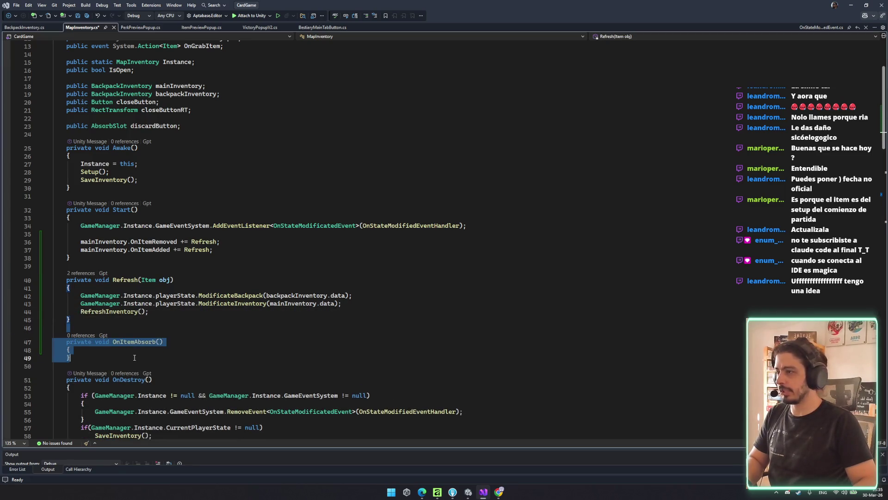
{"action": "key", "text": "Delete"}
- Duplicate the two mainInventory subscription lines at the end of Start
{"action": "mouse_move", "coordinate": [224, 241]}
{"action": "left_mouse_down"}
{"action": "mouse_move", "coordinate": [107, 252]}
{"action": "mouse_move", "coordinate": [81, 242]}
{"action": "left_mouse_up"}
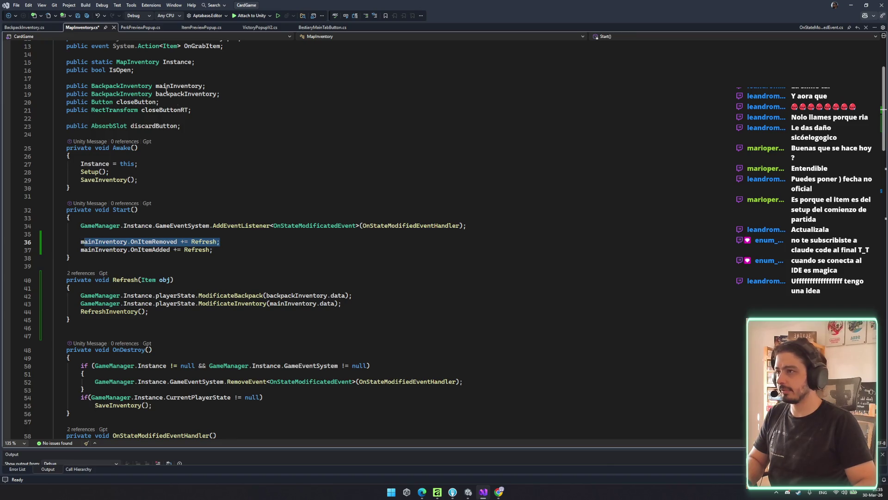
{"action": "left_click", "coordinate": [252, 256]}
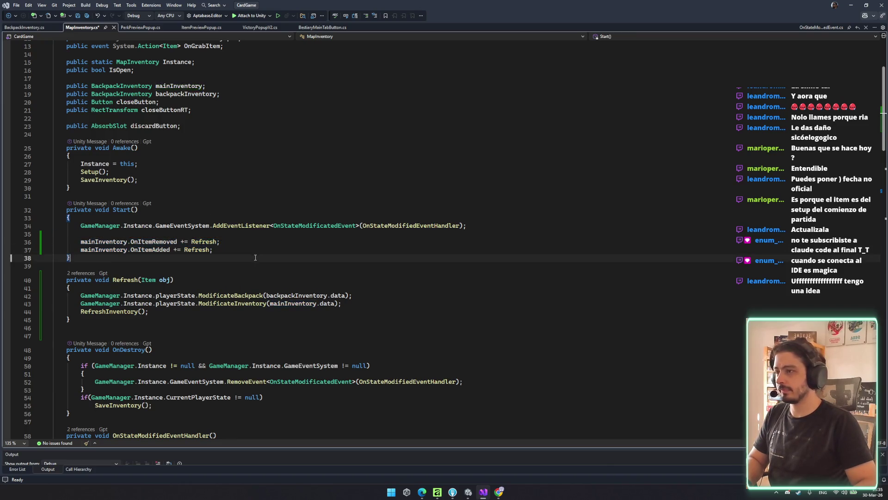
{"action": "key", "text": "Up"}
{"action": "key", "text": "End"}
{"action": "key", "text": "Return"}
{"action": "key", "text": "ctrl+v"}
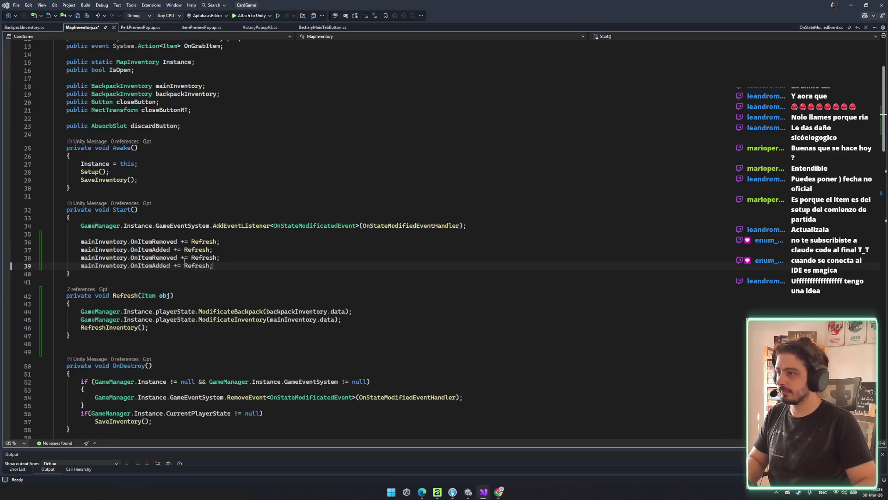
- Point the copied subscriptions at backpackInventory and save
{"action": "left_click", "coordinate": [182, 90]}
{"action": "left_click", "coordinate": [185, 94]}
{"action": "left_click", "coordinate": [99, 257]}
{"action": "double_click", "coordinate": [106, 268]}
{"action": "type", "text": "backpackInventory"}
{"action": "key", "text": "ctrl+s"}
- Review RefreshInventory's definition and how OnStateModifiedEventHandler is subscribed and unsubscribed
{"action": "left_click", "coordinate": [123, 330]}
{"action": "key", "text": "F12"}
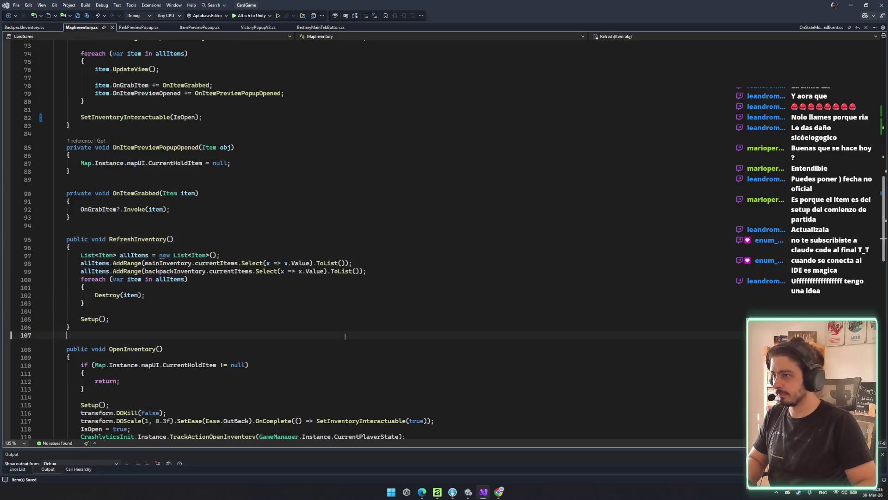
{"action": "left_click", "coordinate": [102, 209]}
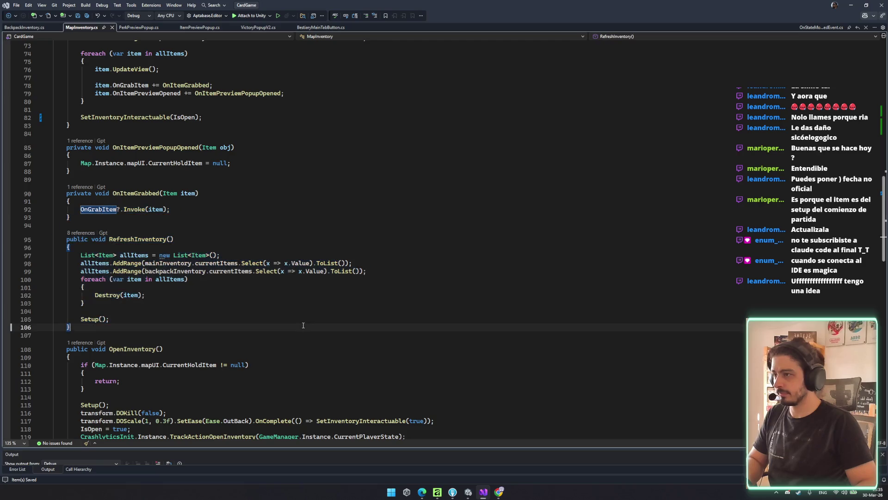
{"action": "scroll", "coordinate": [411, 348], "scroll_direction": "up", "scroll_amount": 11}
{"action": "left_click", "coordinate": [411, 348]}
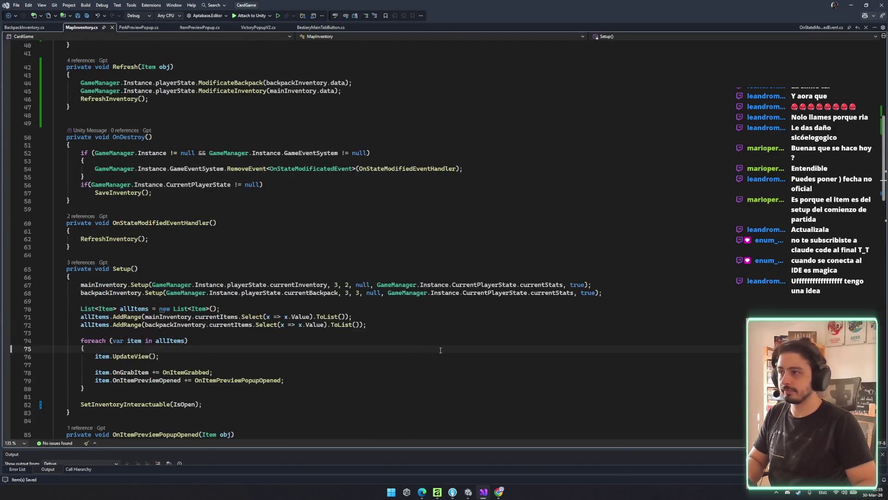
{"action": "left_click", "coordinate": [324, 222]}
{"action": "scroll", "coordinate": [327, 223], "scroll_direction": "up", "scroll_amount": 5}
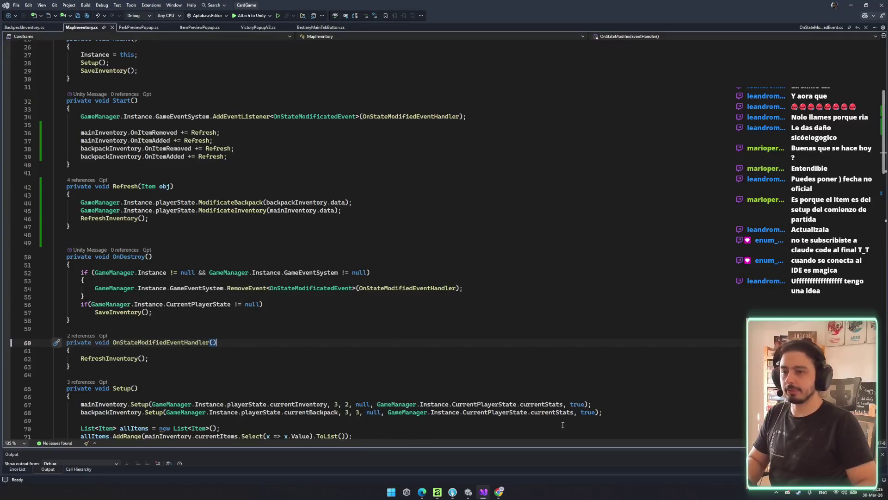
{"action": "left_click", "coordinate": [457, 292]}
{"action": "mouse_move", "coordinate": [468, 492]}
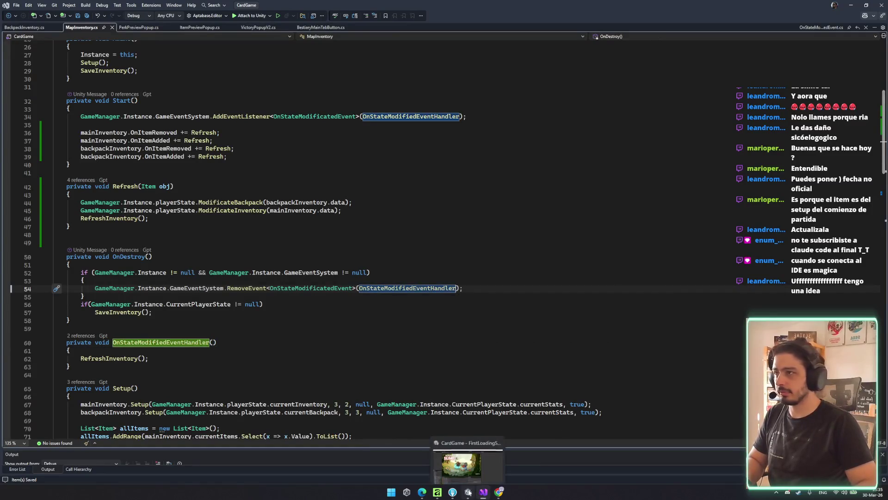
{"action": "left_click", "coordinate": [467, 117]}
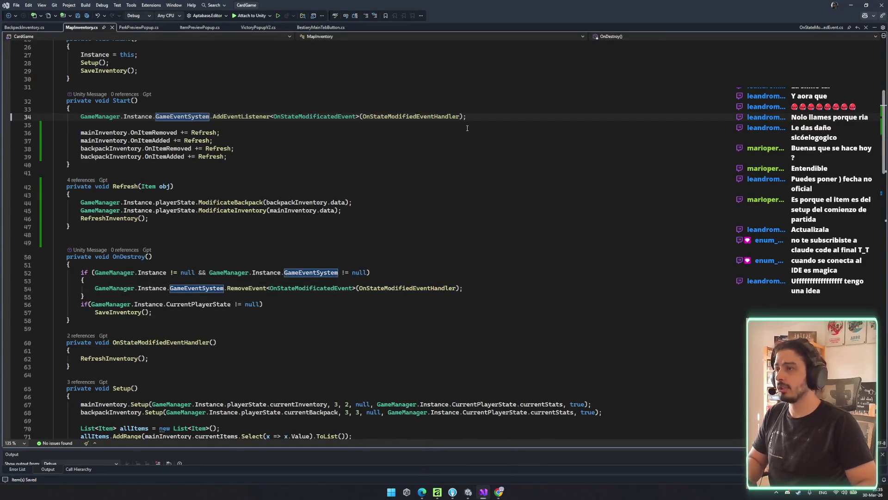
- Review the four new inventory subscription lines in Start
{"action": "scroll", "coordinate": [477, 134], "scroll_direction": "up", "scroll_amount": 3}
{"action": "left_click", "coordinate": [97, 204]}
{"action": "left_click", "coordinate": [117, 183]}
{"action": "left_click", "coordinate": [213, 213]}
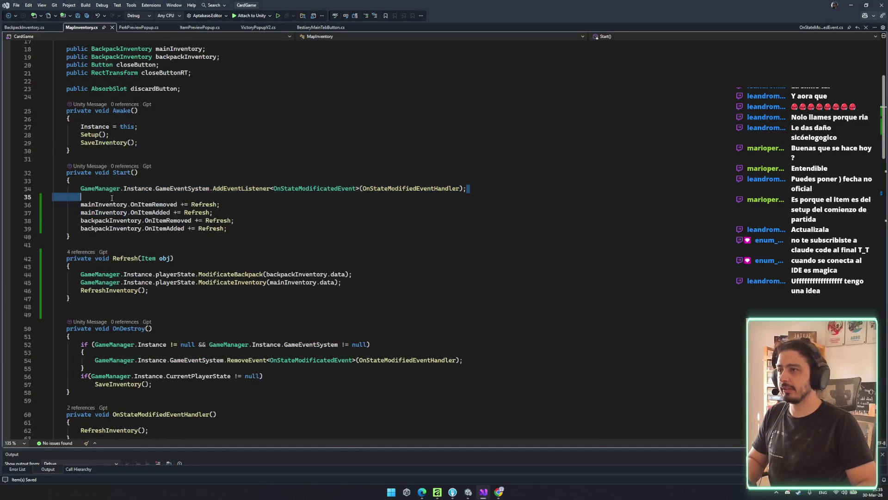
{"action": "left_click_drag", "start_coordinate": [155, 199], "coordinate": [241, 229]}
{"action": "left_click", "coordinate": [278, 228]}
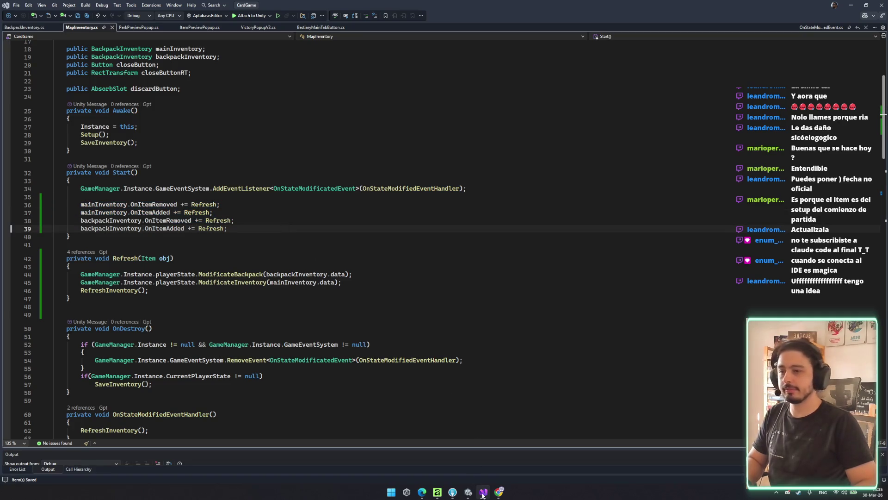
{"action": "left_click", "coordinate": [482, 494]}
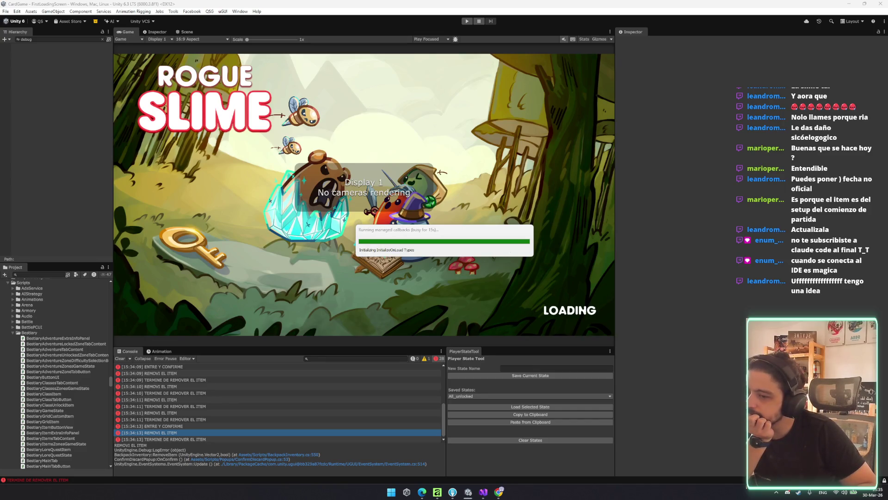
- Back in Unity, enter play mode with Ctrl+P and advance from the main menu to the Ruins map
{"action": "key", "text": "super+e"}
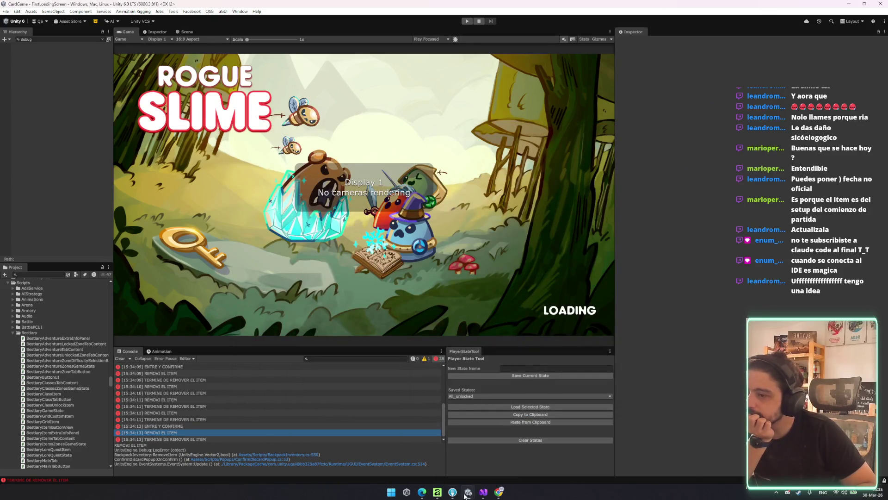
{"action": "left_click", "coordinate": [455, 492]}
{"action": "left_click", "coordinate": [454, 493]}
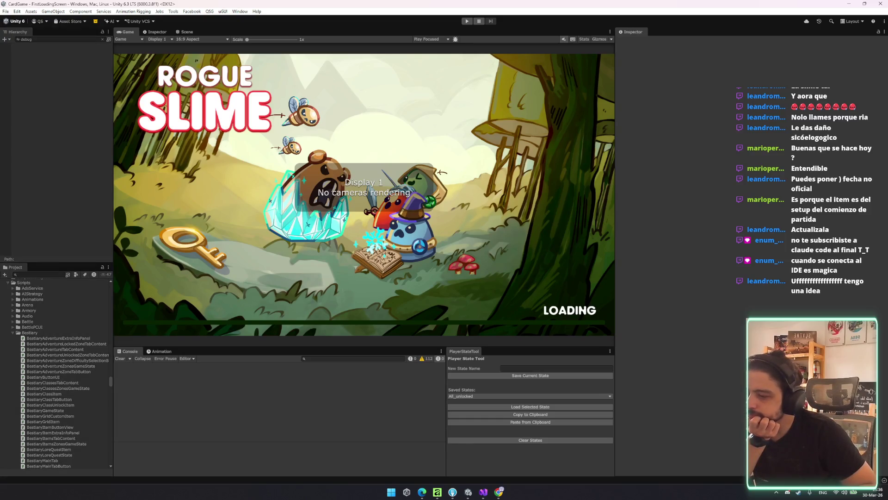
{"action": "key", "text": "ctrl+p"}
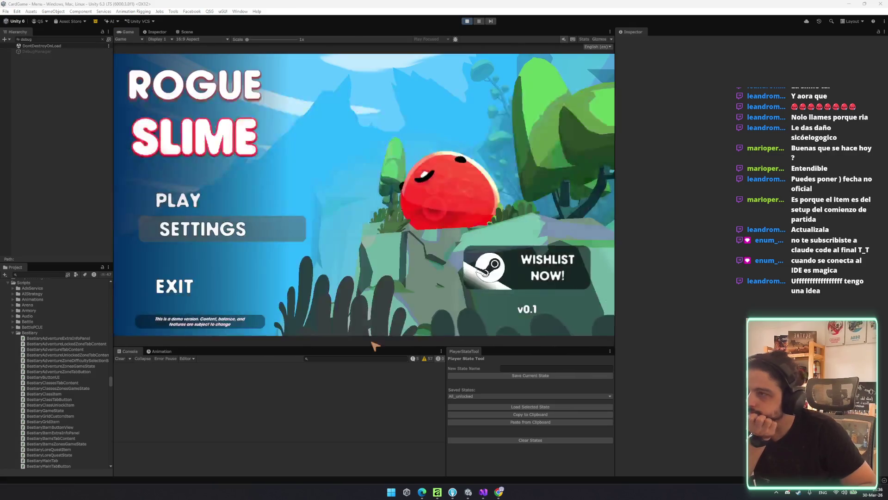
{"action": "left_click", "coordinate": [214, 198]}
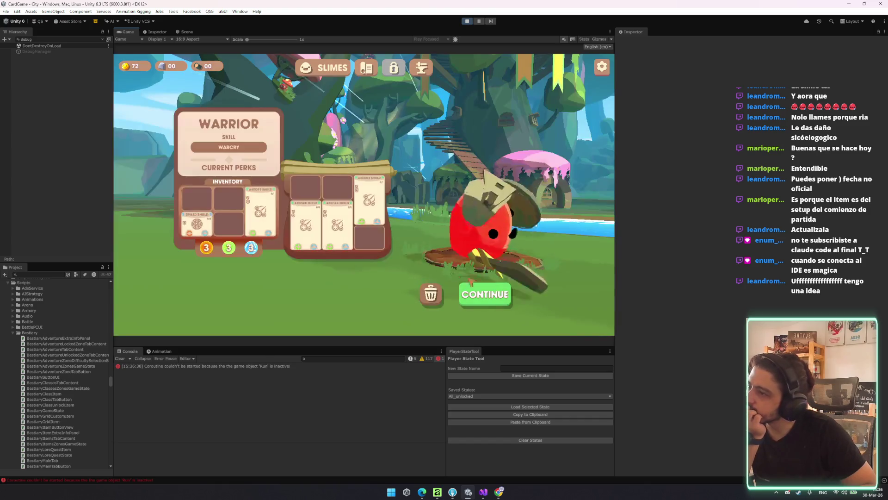
{"action": "left_click", "coordinate": [496, 291]}
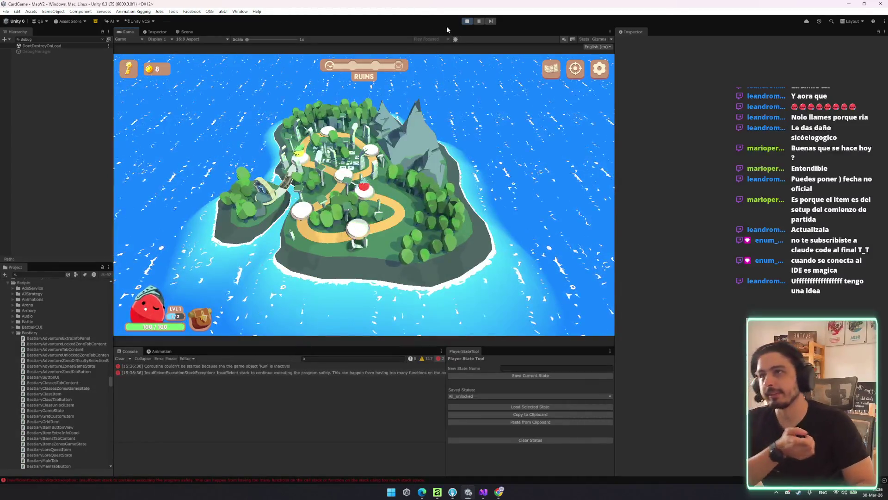
{"action": "left_click", "coordinate": [488, 492]}
- Delete the inventory add/remove subscription lines 36–39 from Start() and save MapInventory.cs
{"action": "left_click_drag", "start_coordinate": [249, 232], "coordinate": [81, 204]}
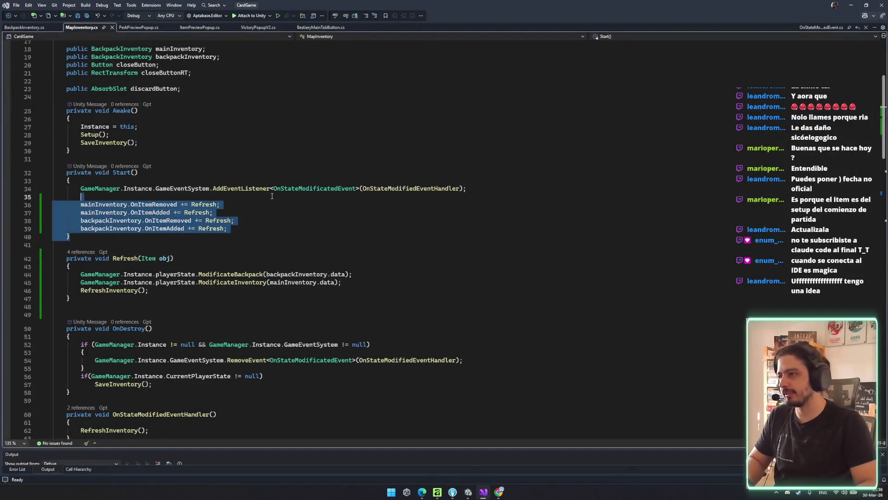
{"action": "left_click", "coordinate": [80, 204]}
{"action": "mouse_move", "coordinate": [296, 229]}
{"action": "left_mouse_down"}
{"action": "mouse_move", "coordinate": [81, 202]}
{"action": "mouse_move", "coordinate": [273, 227]}
{"action": "left_mouse_up"}
{"action": "left_click", "coordinate": [216, 212]}
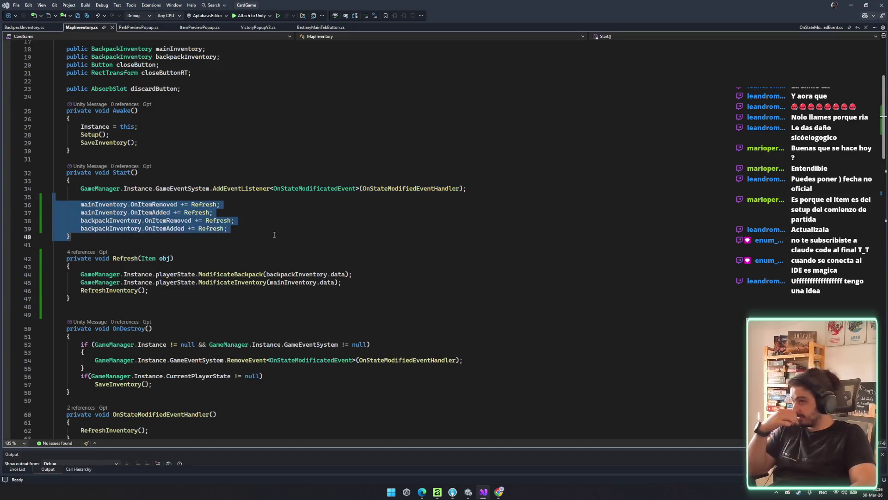
{"action": "key", "text": "Delete"}
{"action": "key", "text": "ctrl+s"}
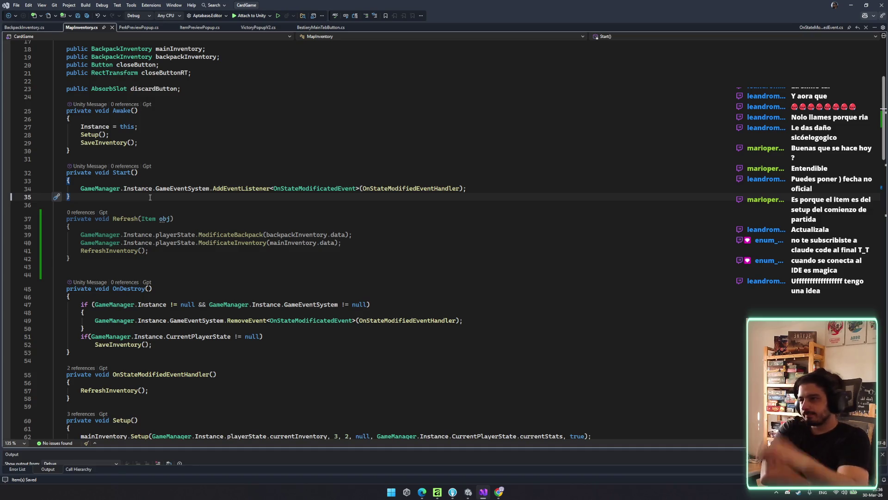
- Delete the Refresh(Item obj) method, clean up the stray backslash and blank line, and save
{"action": "left_click_drag", "start_coordinate": [124, 258], "coordinate": [134, 203]}
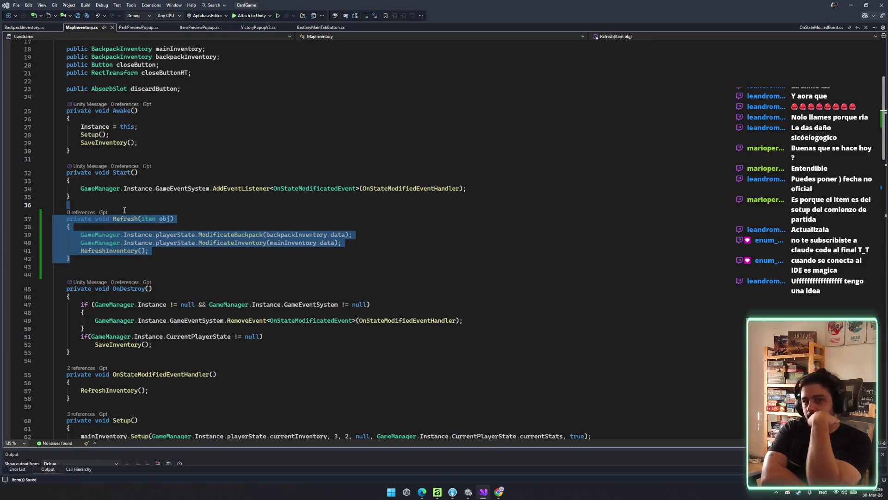
{"action": "type", "text": "\\"}
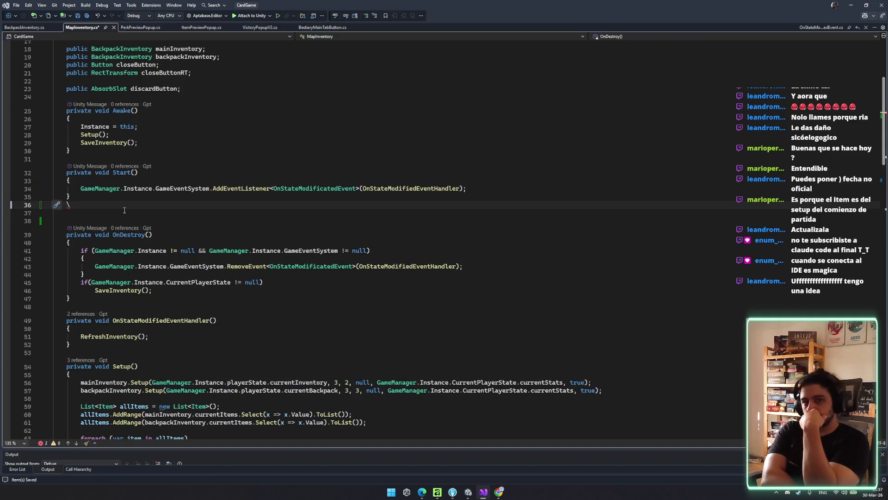
{"action": "key", "text": "BackSpace"}
{"action": "key", "text": "Delete"}
{"action": "key", "text": "ctrl+s"}
{"action": "left_click", "coordinate": [136, 215]}
{"action": "scroll", "coordinate": [270, 244], "scroll_direction": "down", "scroll_amount": 5}
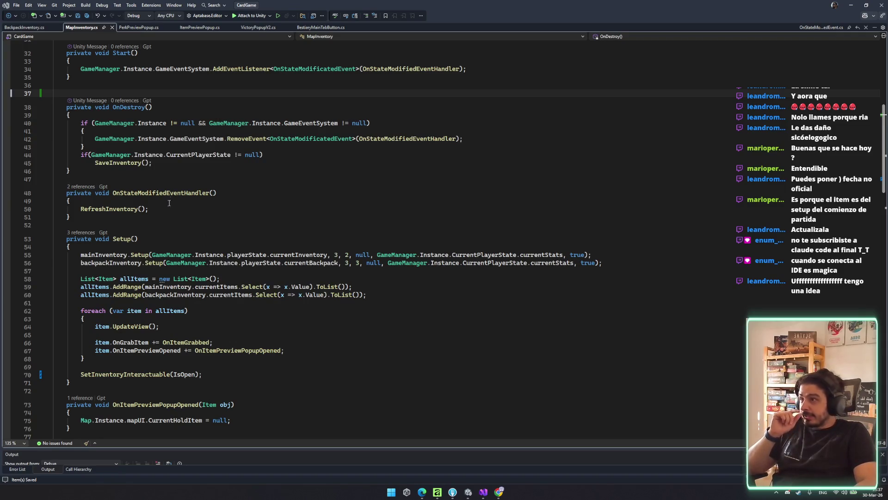
{"action": "left_click", "coordinate": [158, 192]}
{"action": "left_click", "coordinate": [116, 208]}
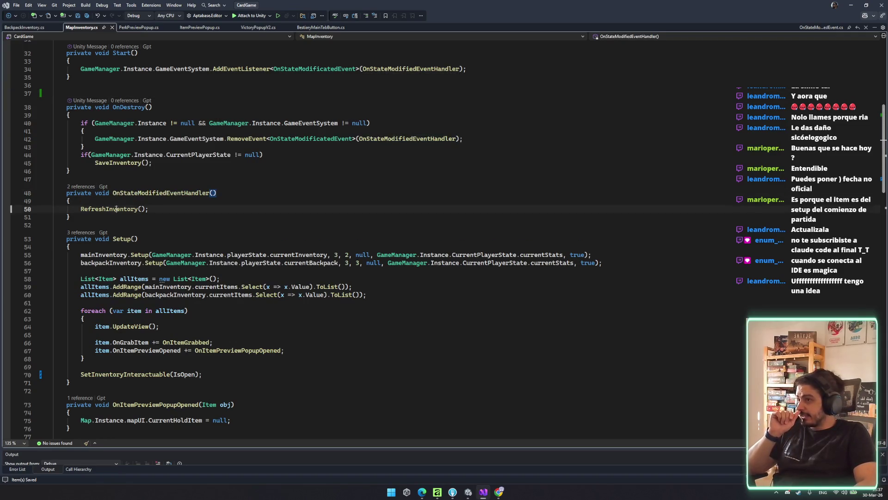
{"action": "left_click", "coordinate": [116, 208], "text": "ctrl"}
{"action": "left_click_drag", "start_coordinate": [80, 249], "coordinate": [335, 325]}
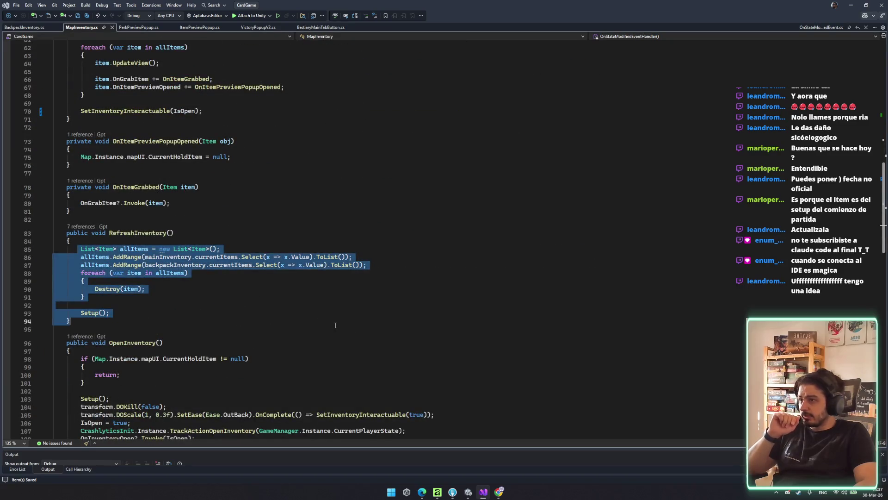
{"action": "left_click", "coordinate": [330, 320]}
{"action": "mouse_move", "coordinate": [79, 249]}
{"action": "left_mouse_down"}
{"action": "mouse_move", "coordinate": [152, 273]}
{"action": "mouse_move", "coordinate": [115, 303]}
{"action": "mouse_move", "coordinate": [220, 311]}
{"action": "left_mouse_up"}
{"action": "left_click", "coordinate": [220, 311]}
{"action": "scroll", "coordinate": [220, 311], "scroll_direction": "up", "scroll_amount": 5}
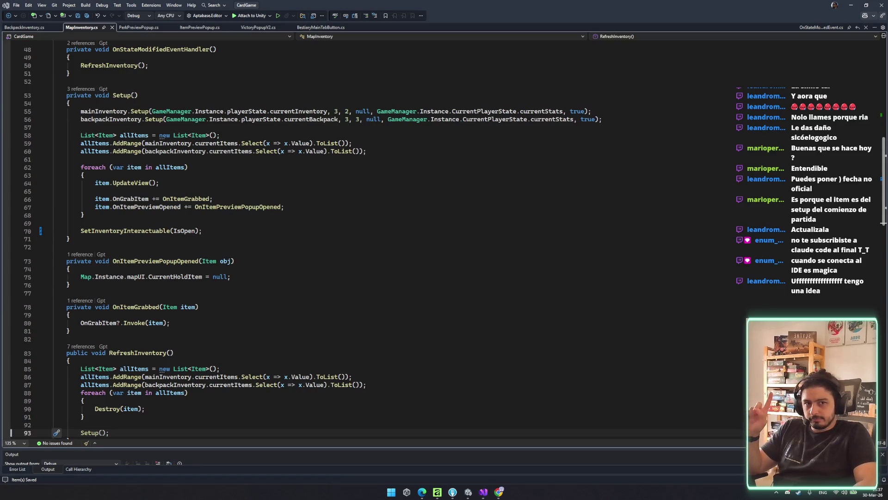
{"action": "left_click", "coordinate": [527, 226]}
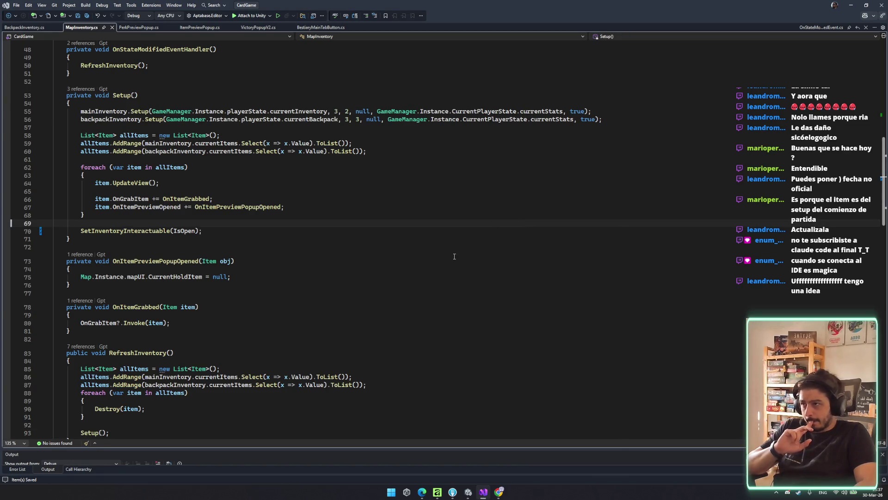
{"action": "scroll", "coordinate": [434, 262], "scroll_direction": "down", "scroll_amount": 4}
{"action": "left_click", "coordinate": [299, 322]}
{"action": "left_click", "coordinate": [96, 337], "text": "ctrl"}
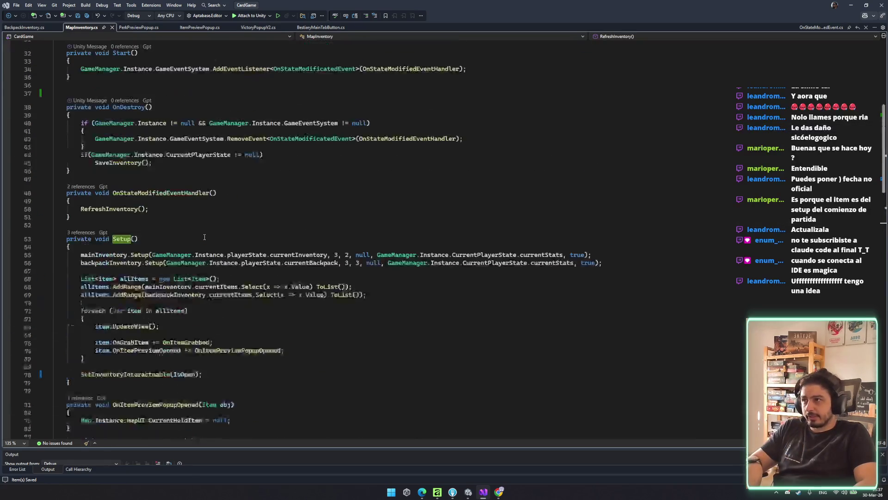
{"action": "mouse_move", "coordinate": [151, 255]}
{"action": "left_mouse_down"}
{"action": "mouse_move", "coordinate": [321, 262]}
{"action": "mouse_move", "coordinate": [322, 254]}
{"action": "left_mouse_up"}
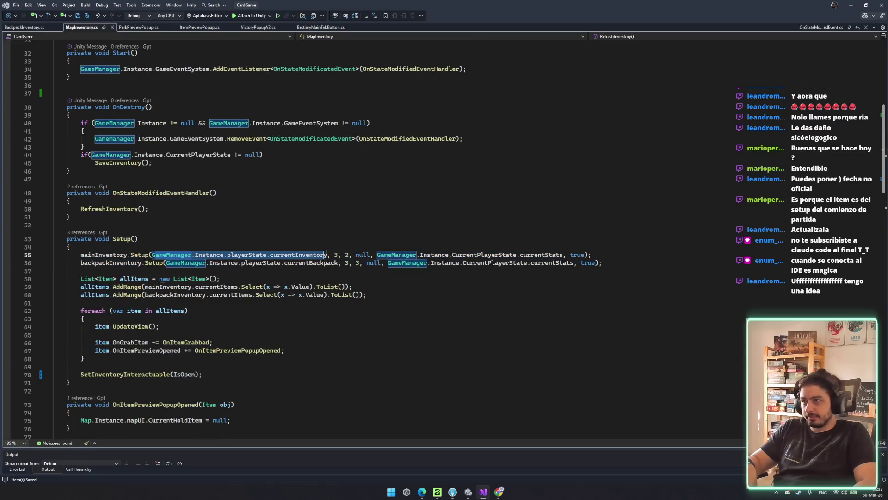
{"action": "left_click", "coordinate": [395, 138]}
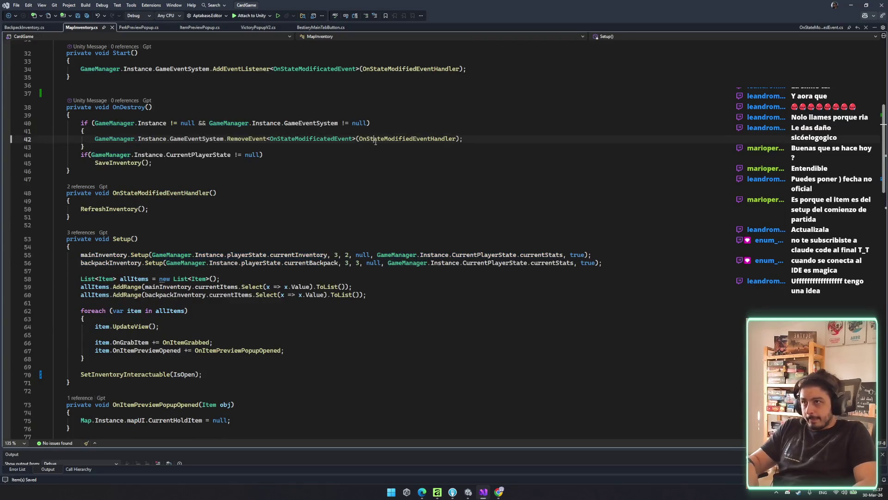
{"action": "left_click", "coordinate": [392, 138], "text": "ctrl"}
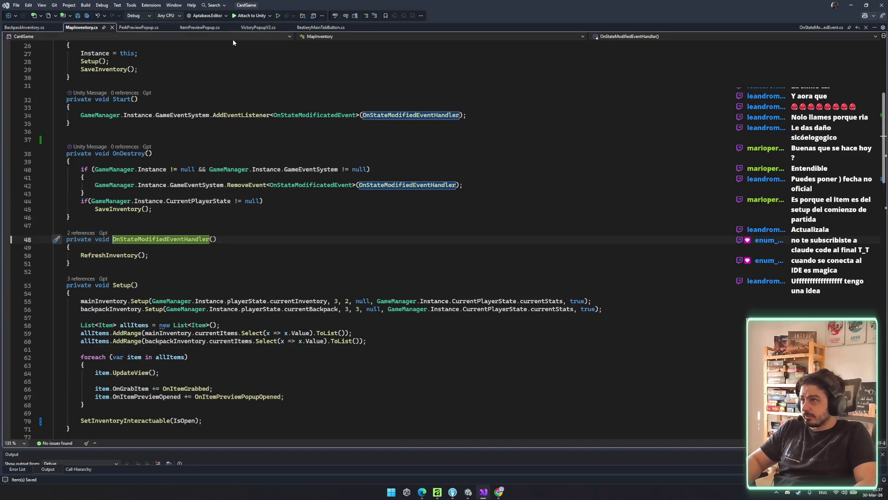
{"action": "scroll", "coordinate": [126, 197], "scroll_direction": "up", "scroll_amount": 8}
{"action": "left_click", "coordinate": [166, 207]}
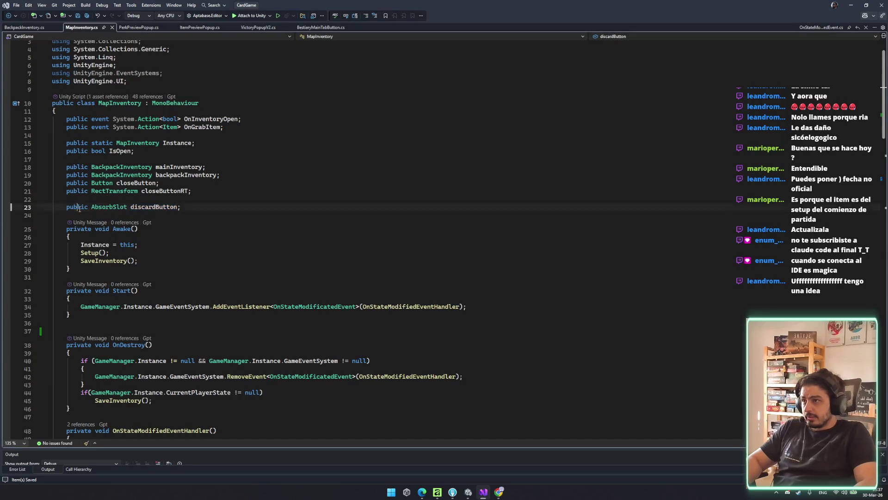
- Go to the AbsorbSlot definition and inspect DropItem's AbsorbEXP and SavePlayerState lines
{"action": "double_click", "coordinate": [121, 208]}
{"action": "key", "text": "F12"}
{"action": "scroll", "coordinate": [252, 285], "scroll_direction": "down", "scroll_amount": 13}
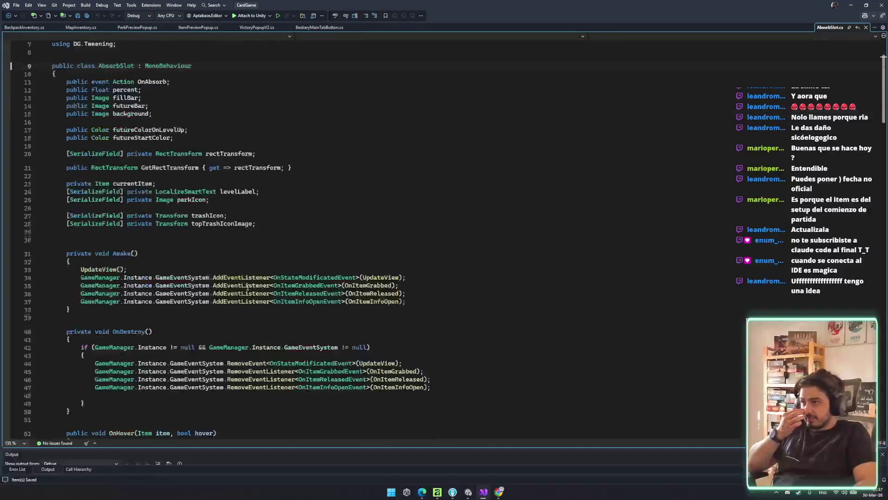
{"action": "scroll", "coordinate": [253, 285], "scroll_direction": "down", "scroll_amount": 11}
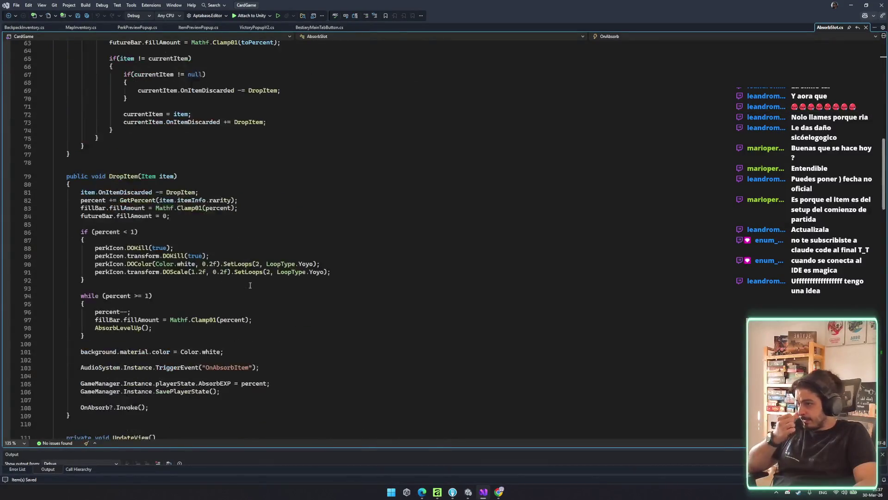
{"action": "left_click_drag", "start_coordinate": [47, 309], "coordinate": [221, 319]}
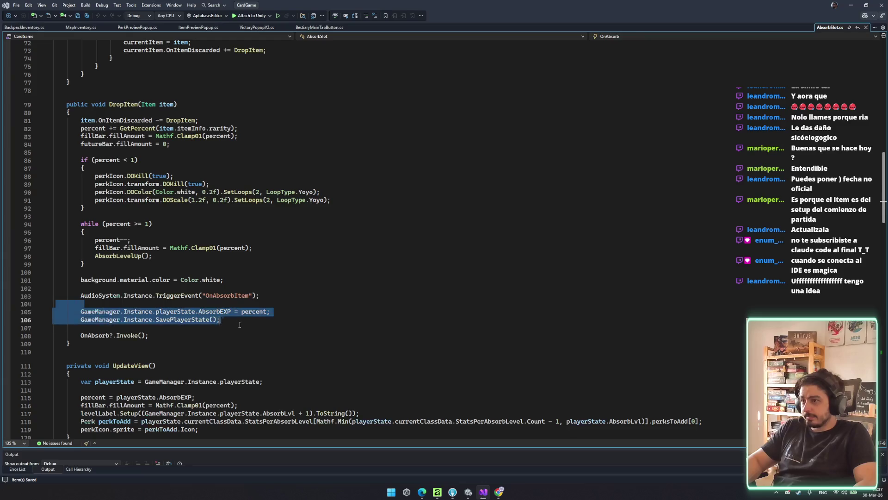
{"action": "key", "text": "Escape"}
{"action": "double_click", "coordinate": [207, 320]}
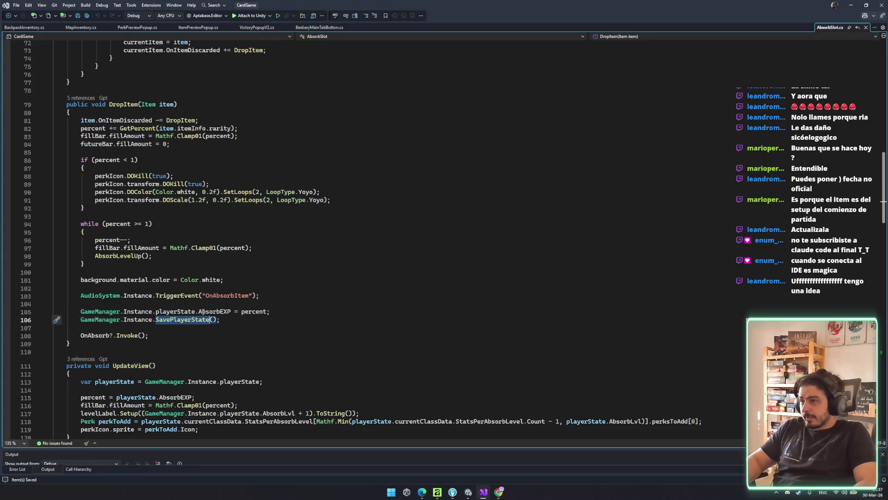
{"action": "left_click", "coordinate": [212, 313]}
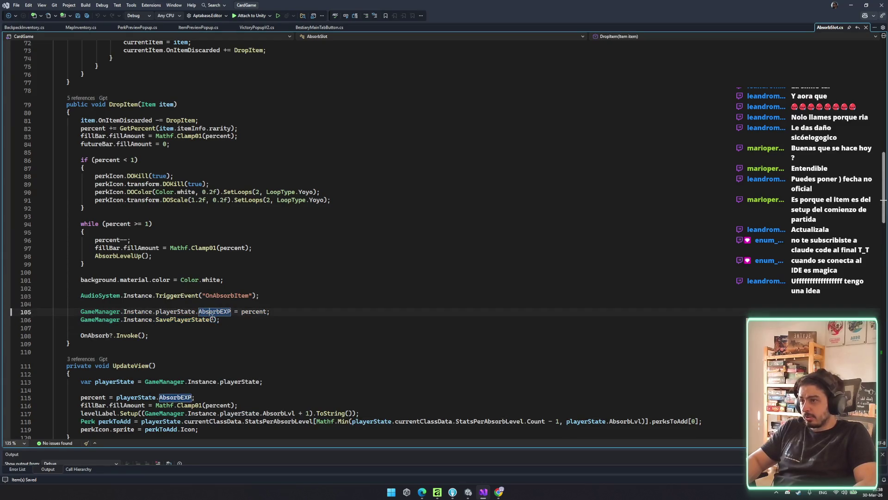
{"action": "left_click_drag", "start_coordinate": [313, 314], "coordinate": [190, 319]}
{"action": "double_click", "coordinate": [189, 313]}
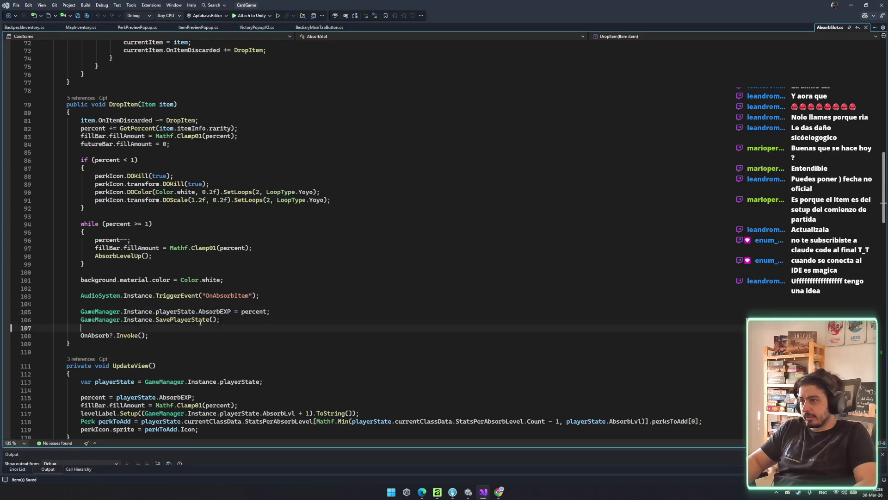
{"action": "double_click", "coordinate": [181, 321]}
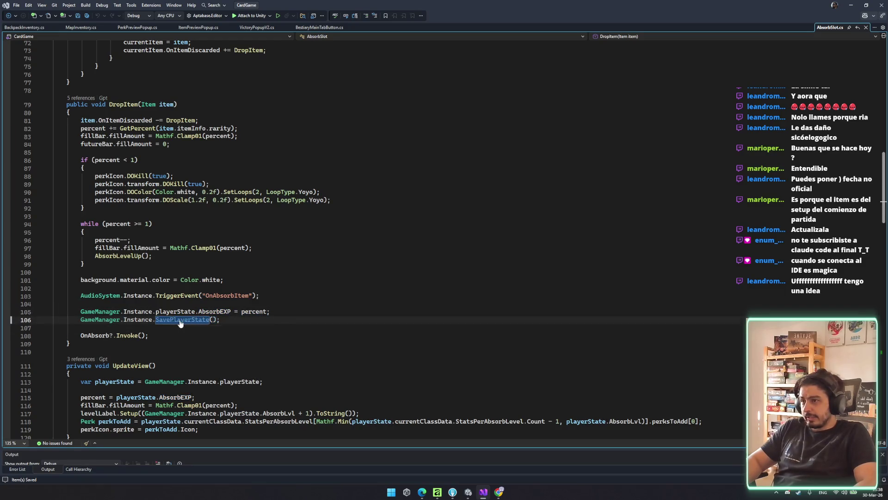
- Open SavePlayerState in GameManager and examine its OnStateModificatedEvent dispatch block
{"action": "key", "text": "F12"}
{"action": "left_click_drag", "start_coordinate": [55, 194], "coordinate": [200, 329]}
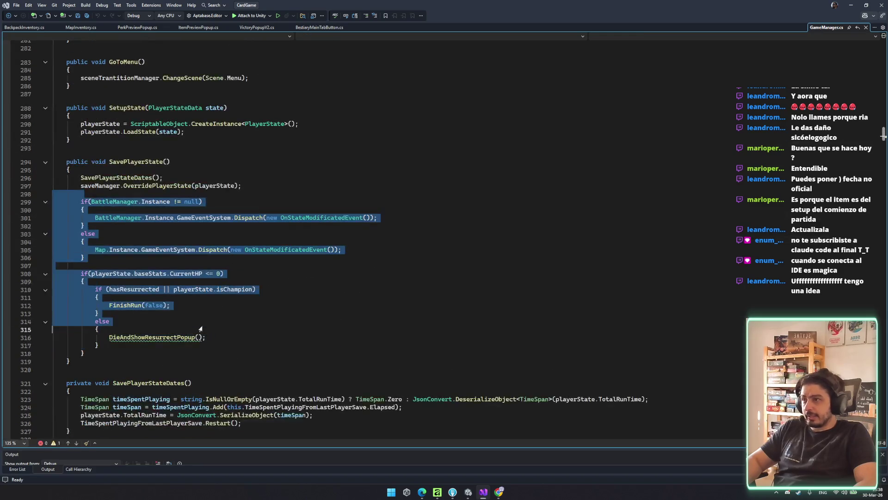
{"action": "left_click", "coordinate": [174, 185]}
{"action": "left_click", "coordinate": [232, 210]}
{"action": "mouse_move", "coordinate": [57, 193]}
{"action": "left_mouse_down"}
{"action": "mouse_move", "coordinate": [185, 241]}
{"action": "mouse_move", "coordinate": [194, 267]}
{"action": "left_mouse_up"}
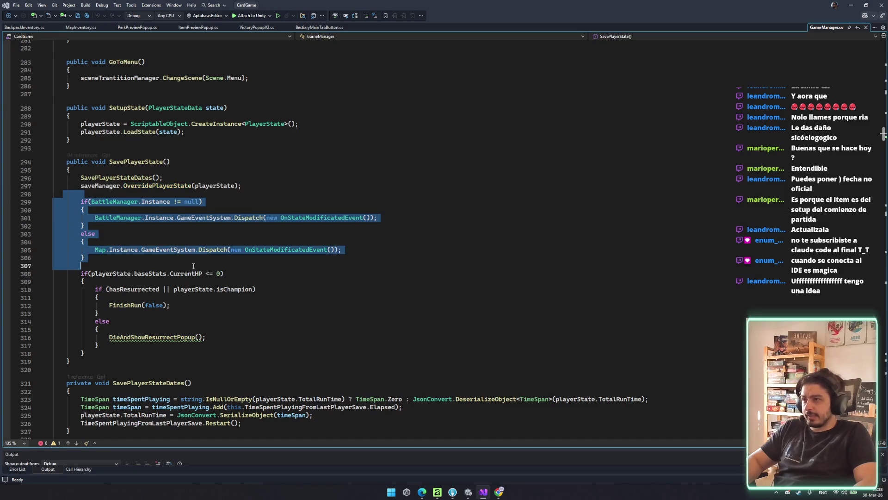
{"action": "left_click", "coordinate": [227, 218]}
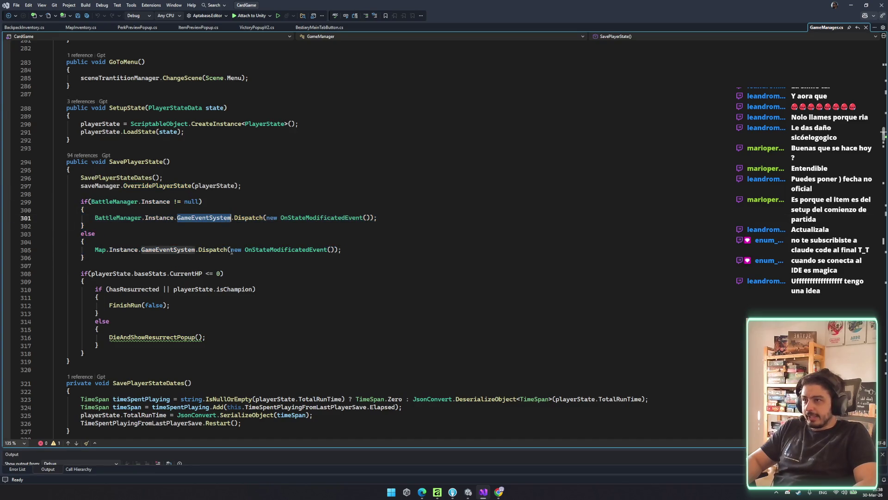
{"action": "left_click_drag", "start_coordinate": [347, 249], "coordinate": [300, 259]}
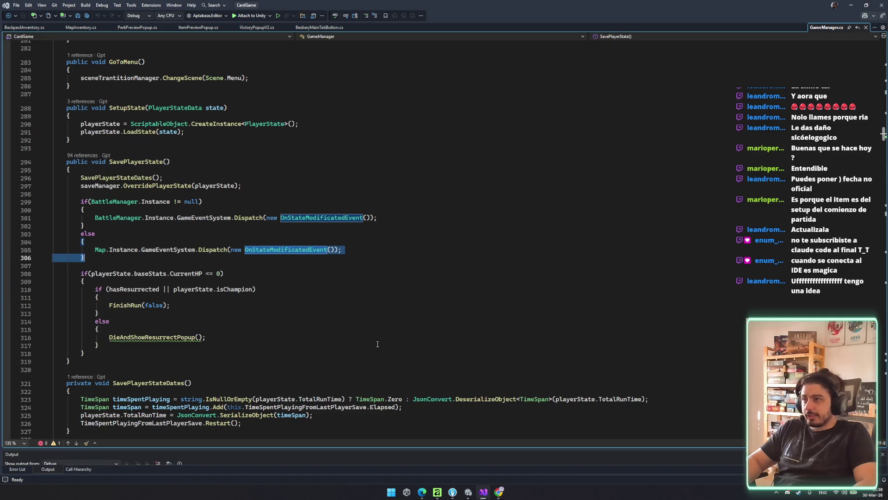
- Cycle through BestiaryMainTabButton, BackpackInventory and MapInventory tabs, ending on ItemPreviewPopup.cs
{"action": "left_click", "coordinate": [198, 28]}
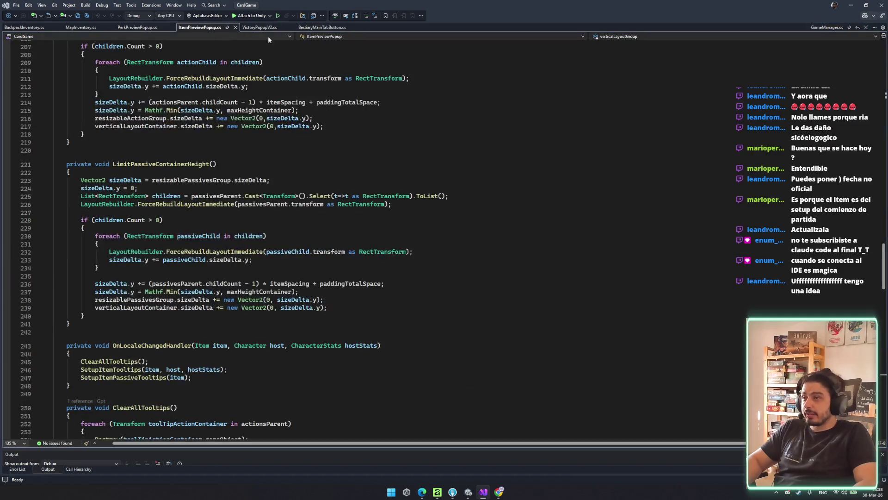
{"action": "left_click", "coordinate": [323, 28]}
{"action": "left_click", "coordinate": [31, 28]}
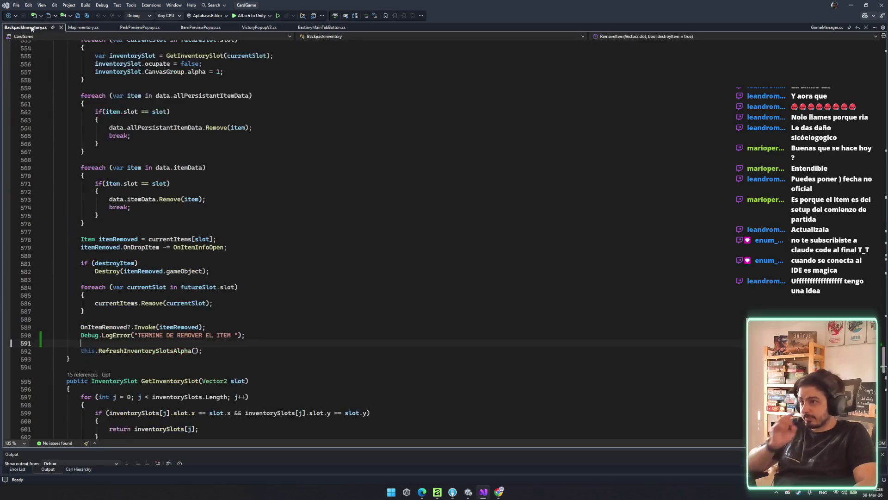
{"action": "left_click", "coordinate": [83, 27]}
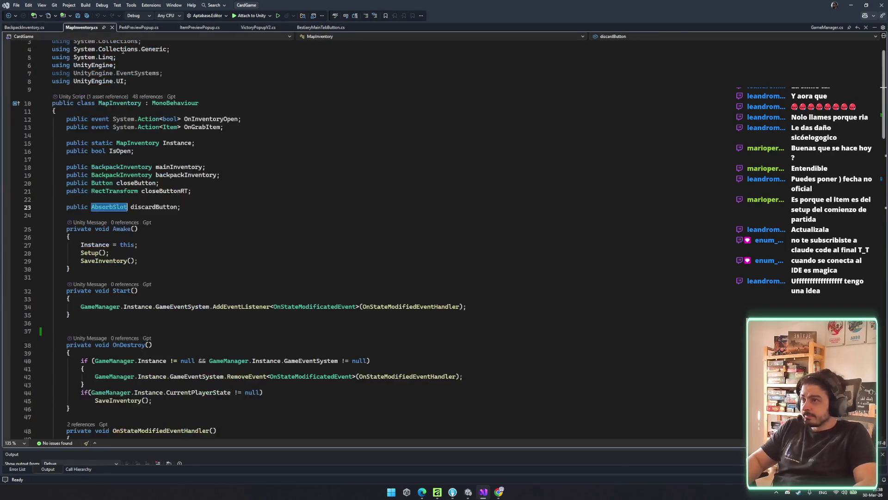
{"action": "left_click", "coordinate": [200, 27]}
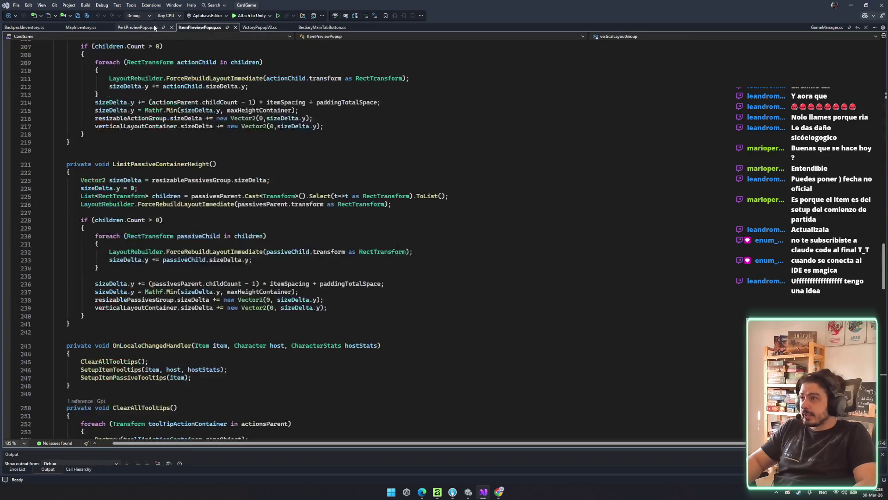
- Move through PerkPreviewPopup and VictoryPopupV2 to MapInventory.cs, inspecting RefreshInventory and OnStateModifiedEventHandler
{"action": "left_click", "coordinate": [147, 27]}
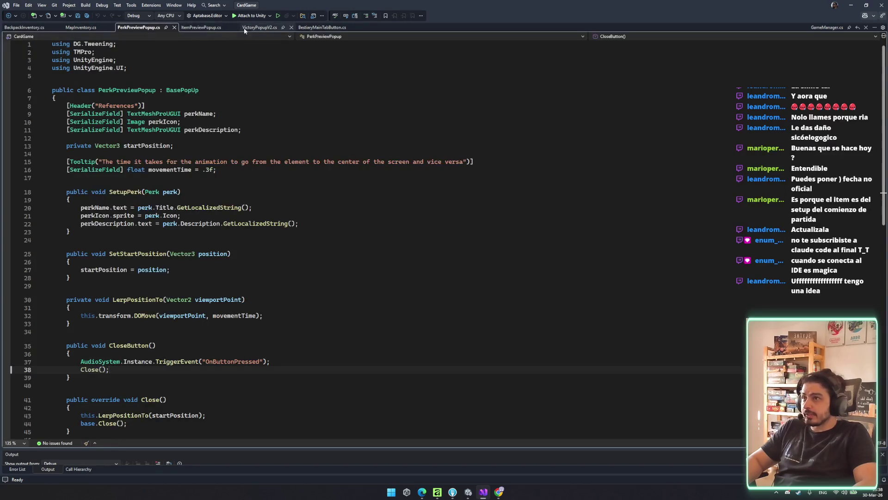
{"action": "left_click", "coordinate": [259, 27]}
{"action": "left_click", "coordinate": [200, 27]}
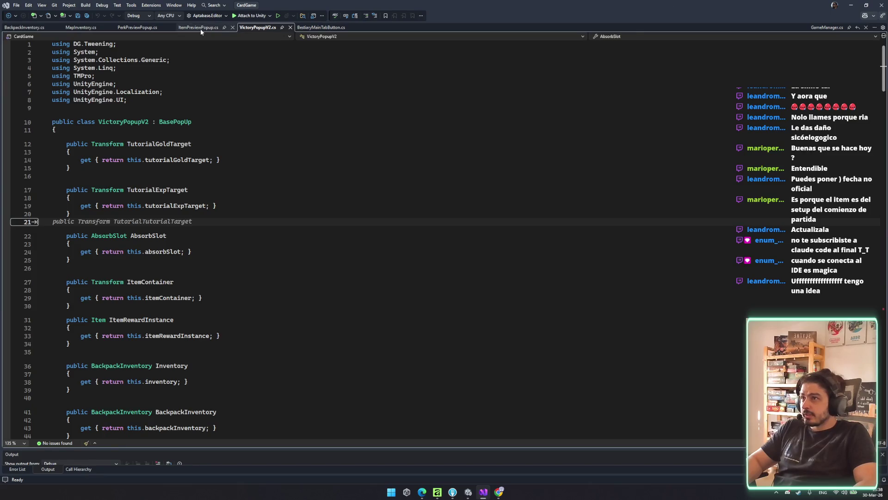
{"action": "left_click", "coordinate": [81, 27]}
{"action": "scroll", "coordinate": [186, 256], "scroll_direction": "down", "scroll_amount": 10}
{"action": "left_click", "coordinate": [186, 257]}
{"action": "scroll", "coordinate": [186, 256], "scroll_direction": "up", "scroll_amount": 4}
{"action": "double_click", "coordinate": [109, 255]}
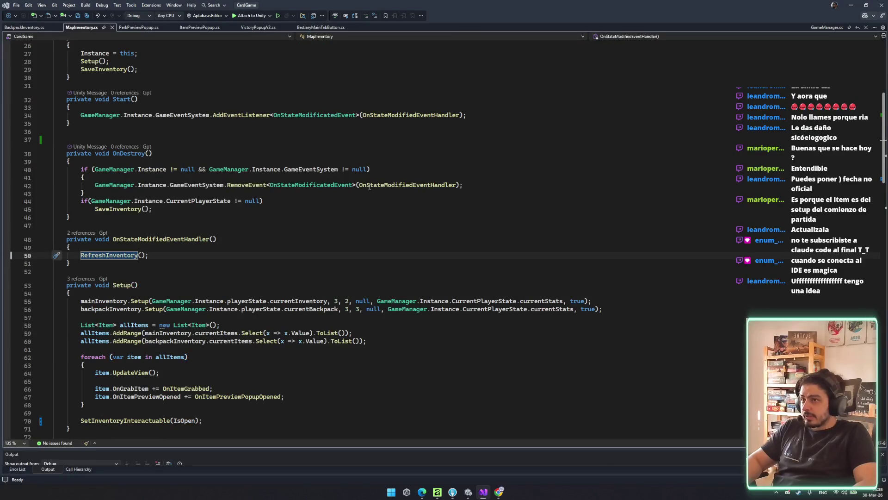
{"action": "double_click", "coordinate": [407, 185]}
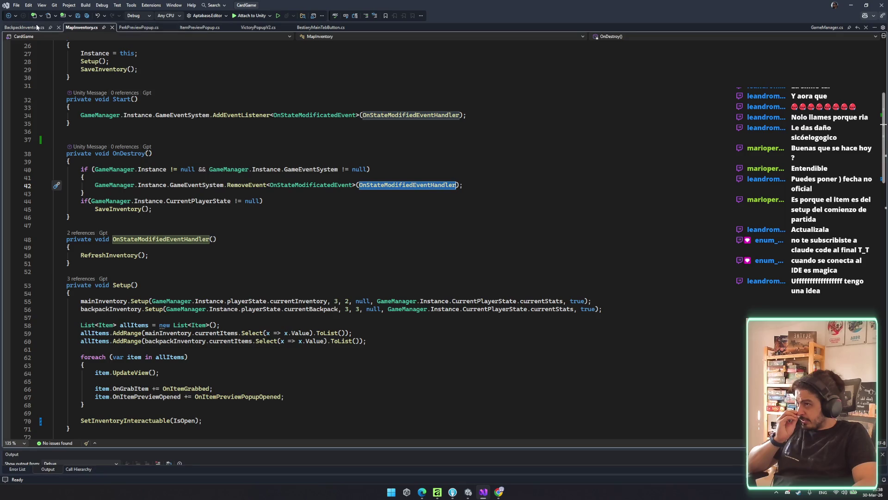
{"action": "scroll", "coordinate": [196, 203], "scroll_direction": "up", "scroll_amount": 8}
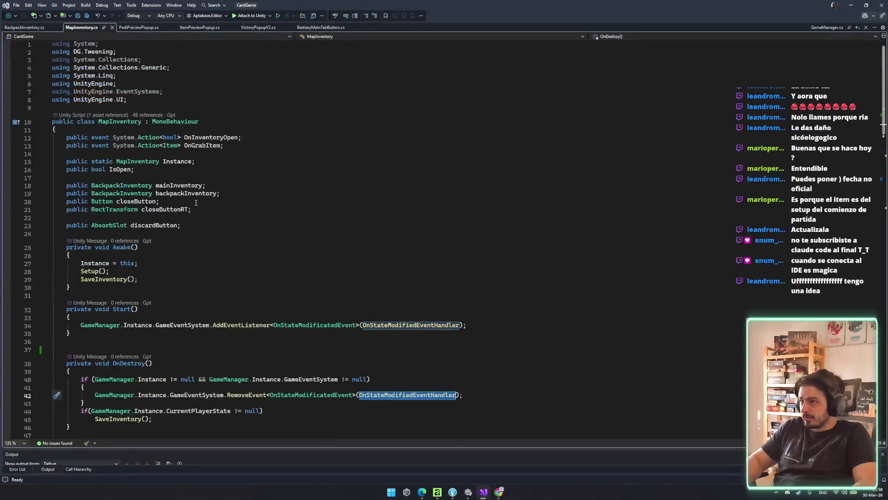
- Code-search the project for 'absorb' and open the AbsorbSlot result in VictoryPopupV2.cs
{"action": "key", "text": "ctrl+t"}
{"action": "type", "text": "absorb"}
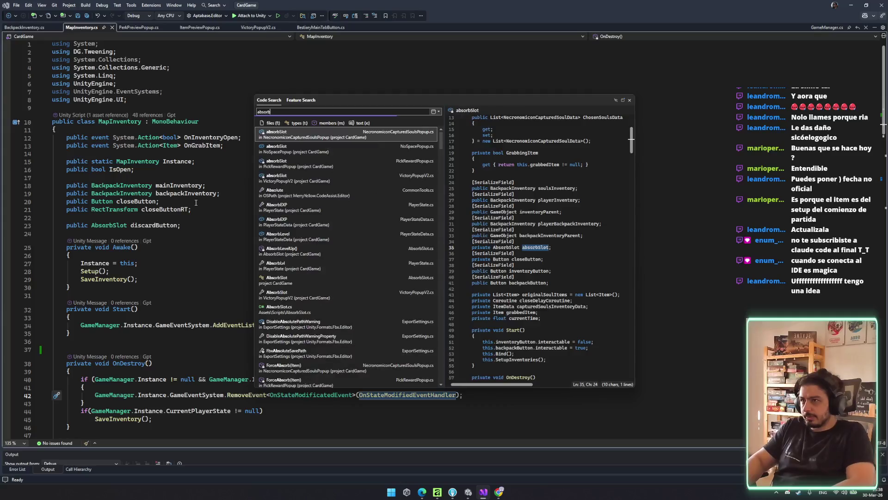
{"action": "key", "text": "Down"}
{"action": "key", "text": "Down"}
{"action": "key", "text": "Down"}
{"action": "key", "text": "Down"}
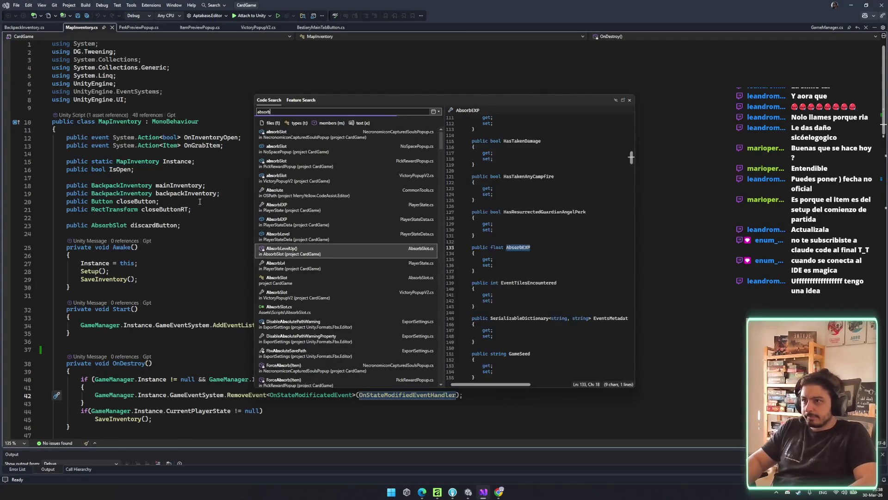
{"action": "key", "text": "Return"}
- Scroll up and down through VictoryPopupV2.cs, including its OnDestroy method
{"action": "scroll", "coordinate": [234, 309], "scroll_direction": "down", "scroll_amount": 20}
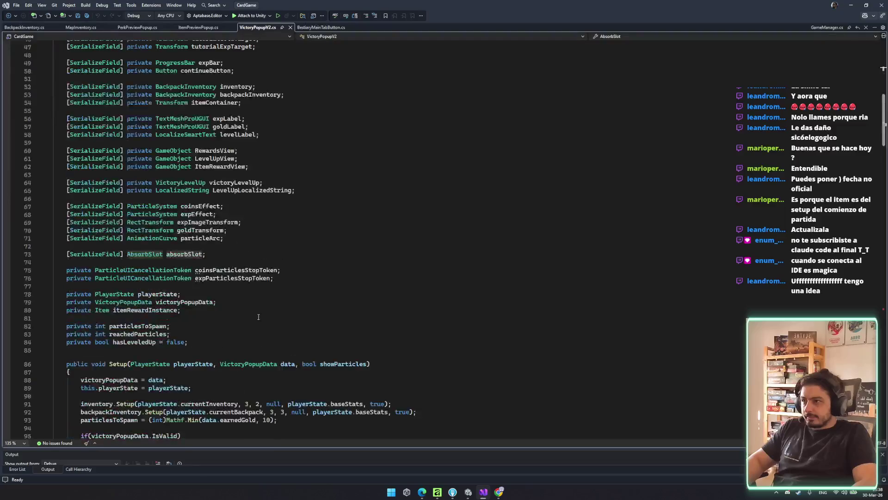
{"action": "left_click", "coordinate": [154, 242]}
{"action": "scroll", "coordinate": [236, 288], "scroll_direction": "up", "scroll_amount": 18}
{"action": "scroll", "coordinate": [235, 288], "scroll_direction": "down", "scroll_amount": 20}
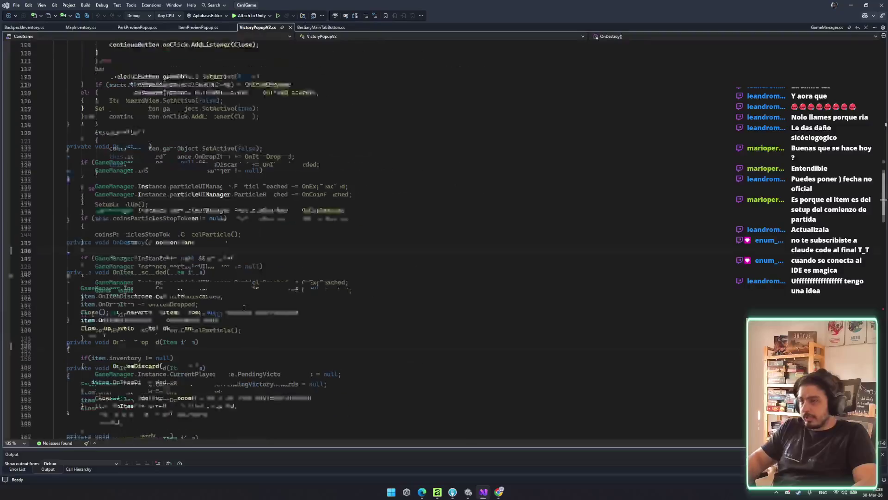
{"action": "scroll", "coordinate": [234, 288], "scroll_direction": "down", "scroll_amount": 5}
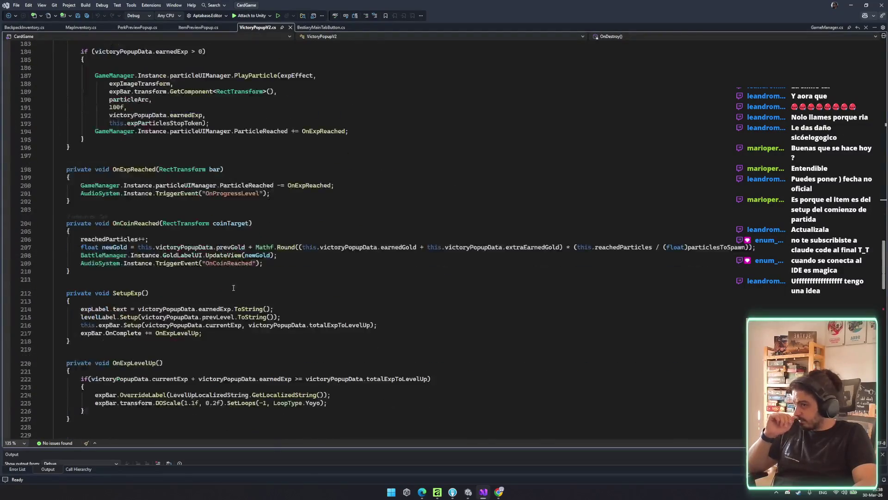
{"action": "scroll", "coordinate": [234, 288], "scroll_direction": "up", "scroll_amount": 10}
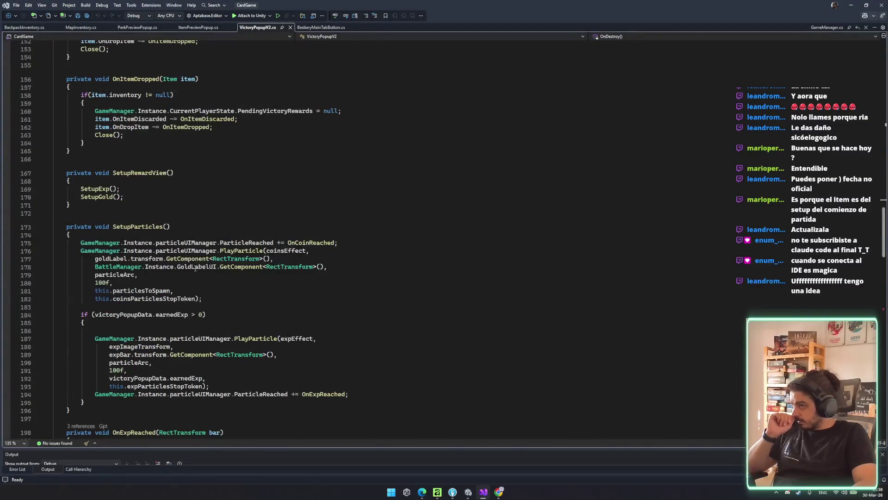
{"action": "scroll", "coordinate": [147, 242], "scroll_direction": "up", "scroll_amount": 4}
{"action": "scroll", "coordinate": [149, 236], "scroll_direction": "down", "scroll_amount": 18}
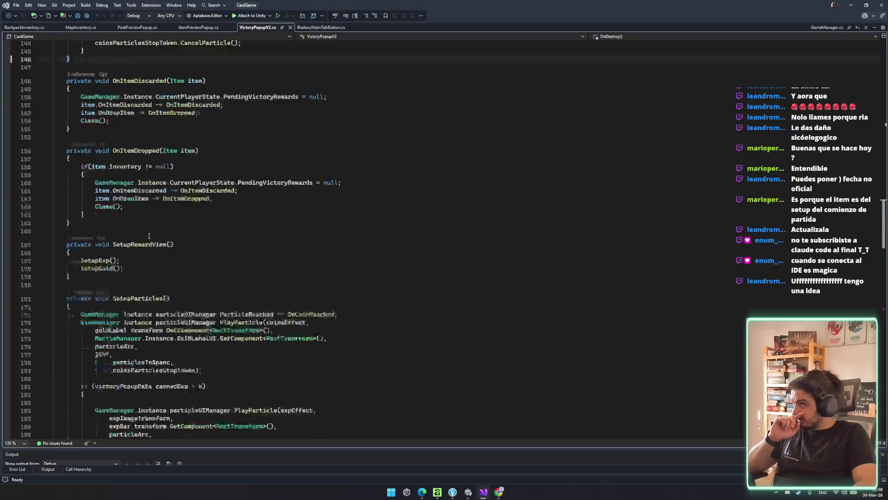
{"action": "scroll", "coordinate": [160, 237], "scroll_direction": "down", "scroll_amount": 19}
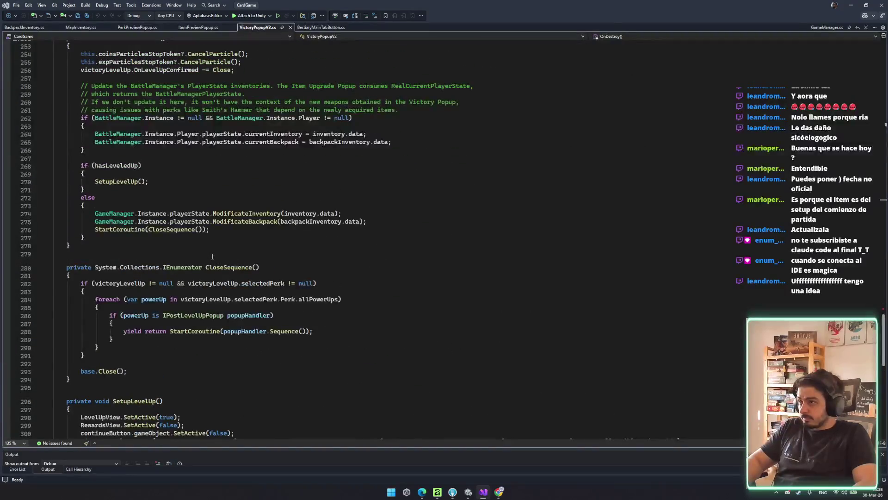
{"action": "scroll", "coordinate": [212, 257], "scroll_direction": "up", "scroll_amount": 6}
{"action": "scroll", "coordinate": [213, 256], "scroll_direction": "up", "scroll_amount": 5}
{"action": "scroll", "coordinate": [213, 255], "scroll_direction": "up", "scroll_amount": 7}
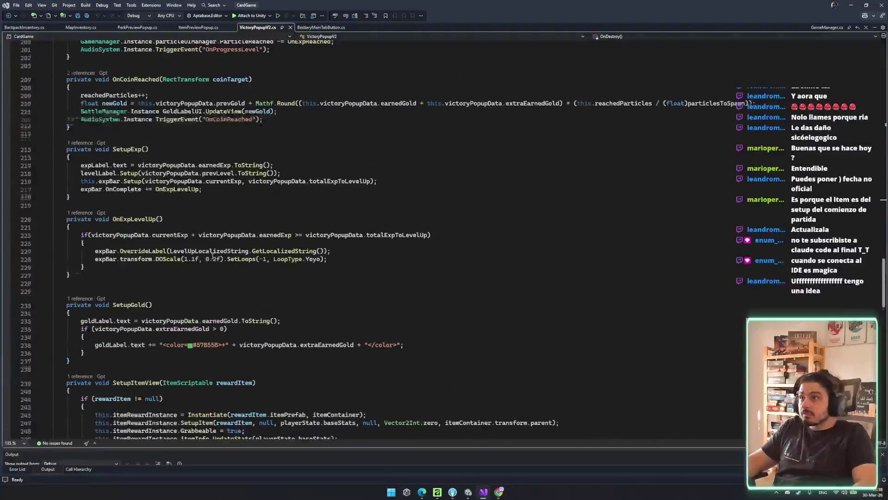
{"action": "key", "text": "ctrl+t"}
- Code-search for AbsorbSlot and open AbsorbSlot.cs from the results
{"action": "type", "text": "ab"}
{"action": "key", "text": "BackSpace"}
{"action": "key", "text": "BackSpace"}
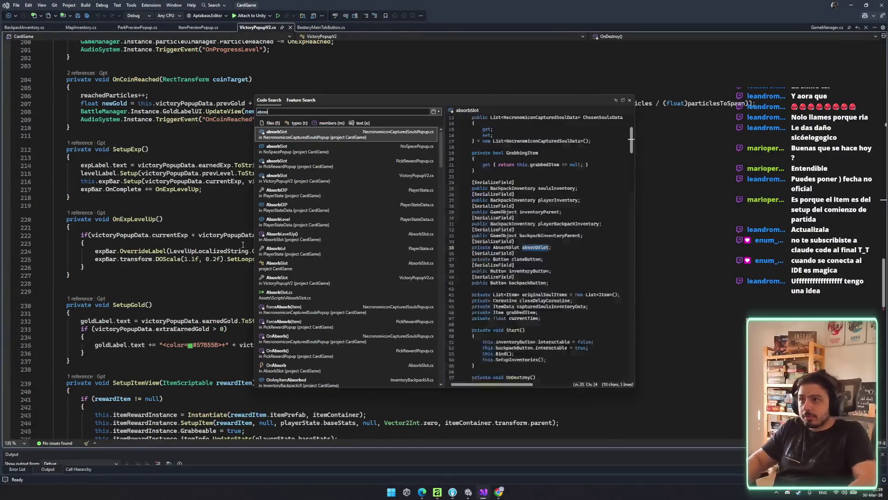
{"action": "type", "text": "boss"}
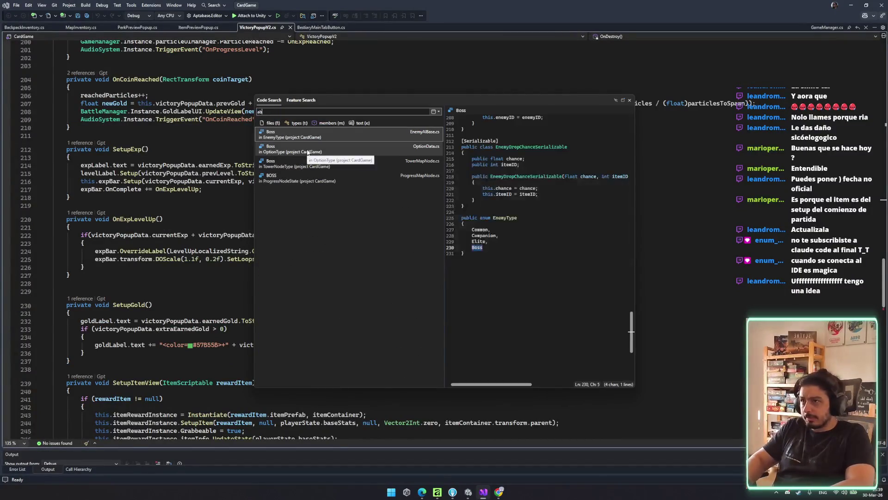
{"action": "type", "text": "lot"}
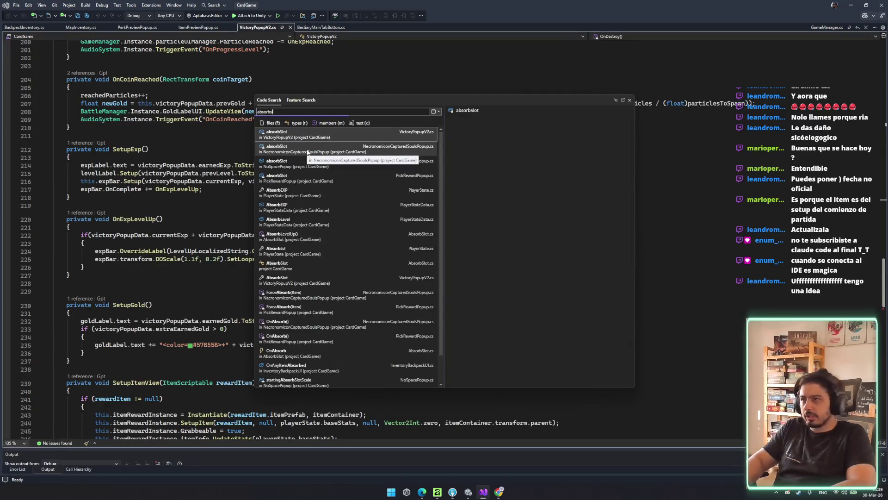
{"action": "double_click", "coordinate": [336, 226]}
{"action": "scroll", "coordinate": [354, 275], "scroll_direction": "down", "scroll_amount": 20}
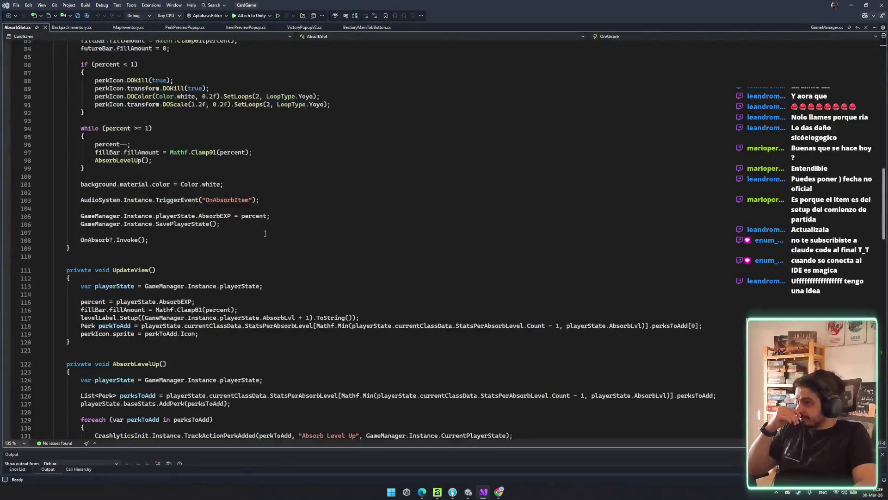
{"action": "scroll", "coordinate": [139, 208], "scroll_direction": "down", "scroll_amount": 1}
{"action": "left_click", "coordinate": [270, 244]}
{"action": "scroll", "coordinate": [165, 196], "scroll_direction": "up", "scroll_amount": 5}
- Highlight the references to DropItem, OnItemDiscarded and OnAbsorb in AbsorbSlot.cs
{"action": "left_click", "coordinate": [136, 104]}
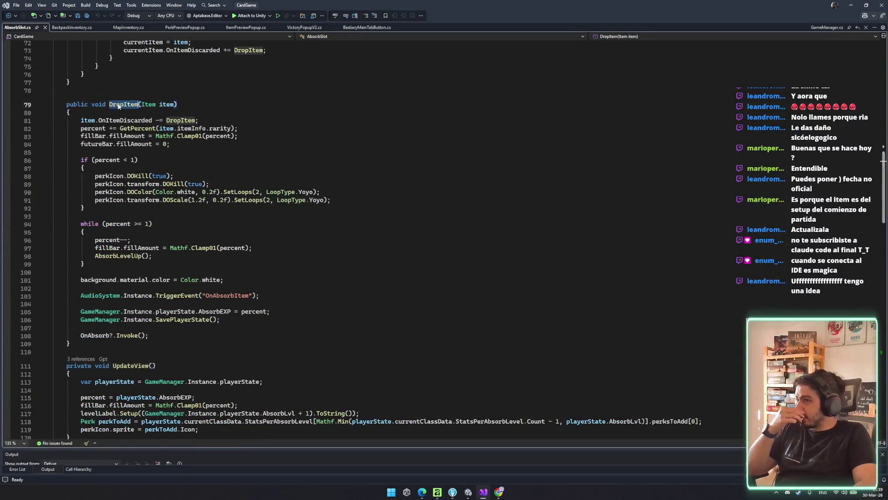
{"action": "left_click", "coordinate": [138, 120]}
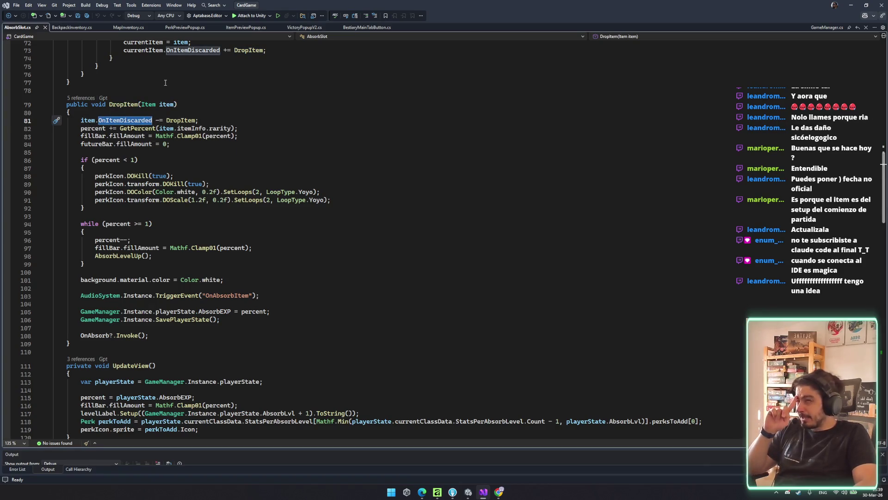
{"action": "left_click", "coordinate": [233, 323]}
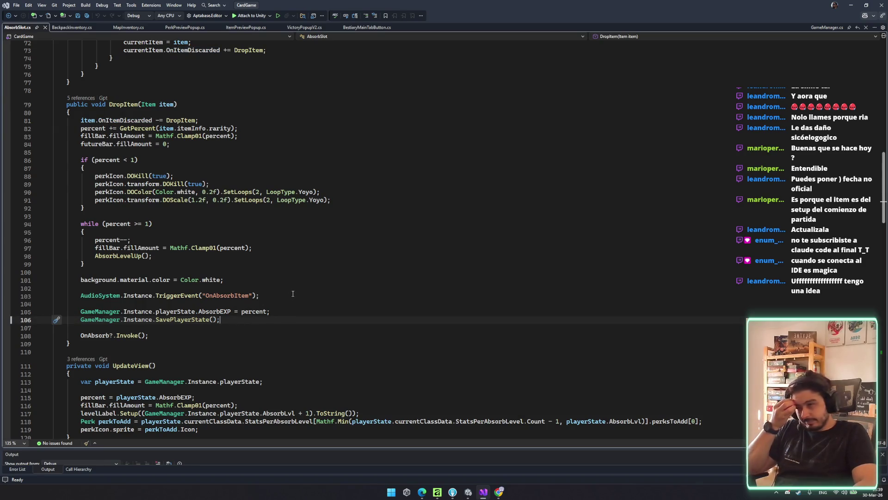
{"action": "double_click", "coordinate": [87, 339]}
{"action": "scroll", "coordinate": [277, 231], "scroll_direction": "up", "scroll_amount": 3}
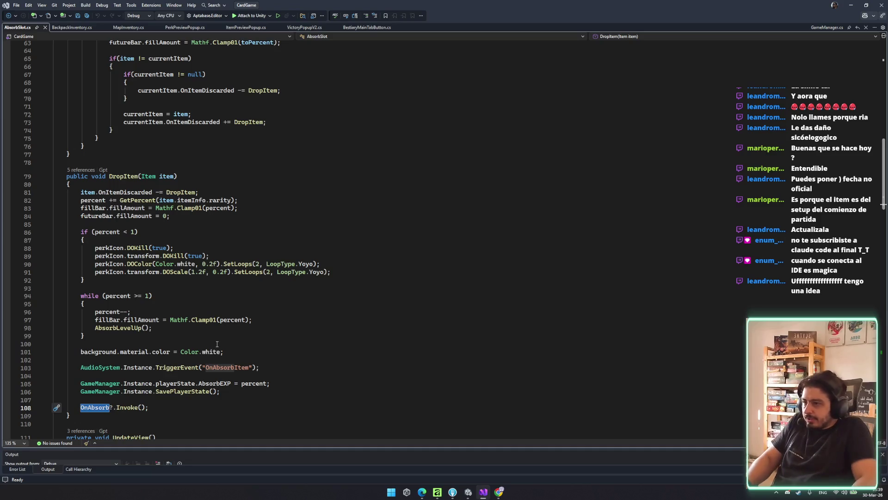
{"action": "left_click_drag", "start_coordinate": [192, 114], "coordinate": [253, 121]}
- Re-examine DropItem's opening lines and uses of item, then scroll down to AbsorbLevelUp
{"action": "scroll", "coordinate": [253, 122], "scroll_direction": "up", "scroll_amount": 5}
{"action": "left_click", "coordinate": [249, 242]}
{"action": "scroll", "coordinate": [250, 243], "scroll_direction": "down", "scroll_amount": 2}
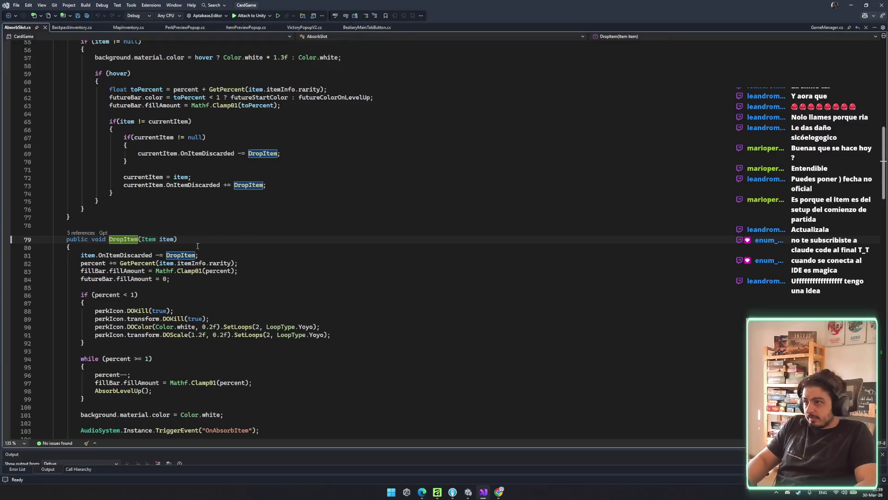
{"action": "left_click_drag", "start_coordinate": [90, 277], "coordinate": [53, 252]}
{"action": "left_click", "coordinate": [243, 278]}
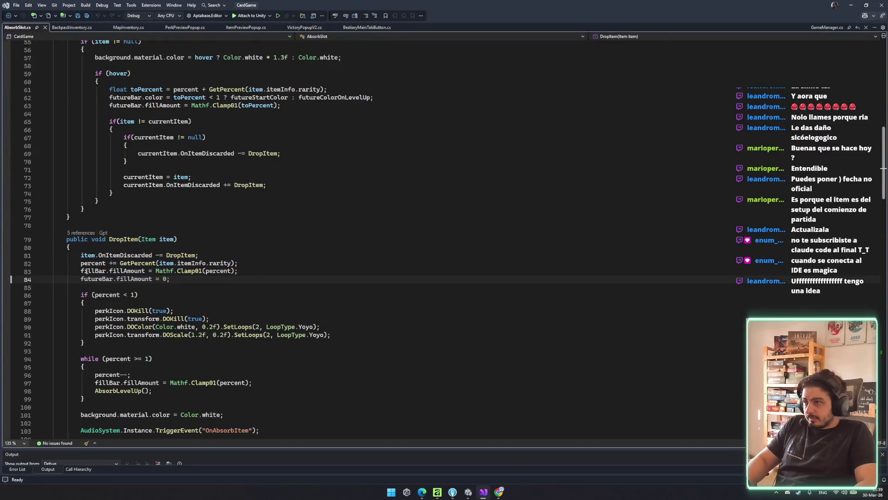
{"action": "double_click", "coordinate": [92, 257]}
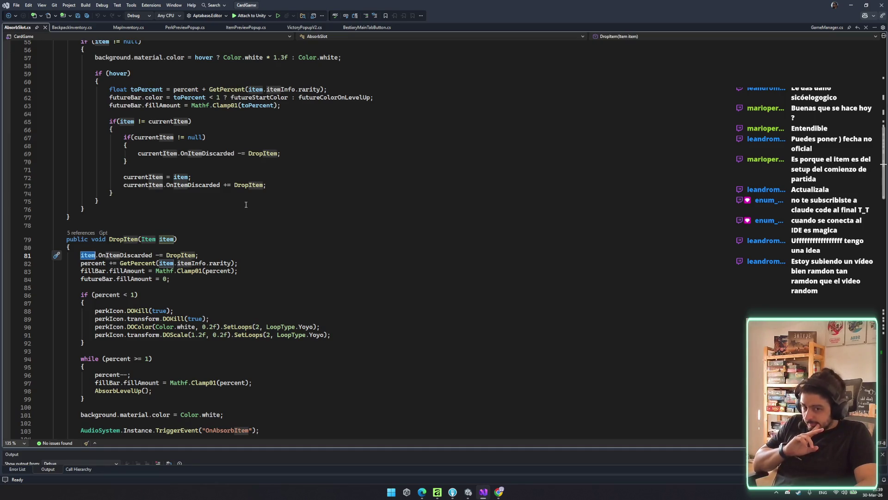
{"action": "scroll", "coordinate": [248, 281], "scroll_direction": "down", "scroll_amount": 11}
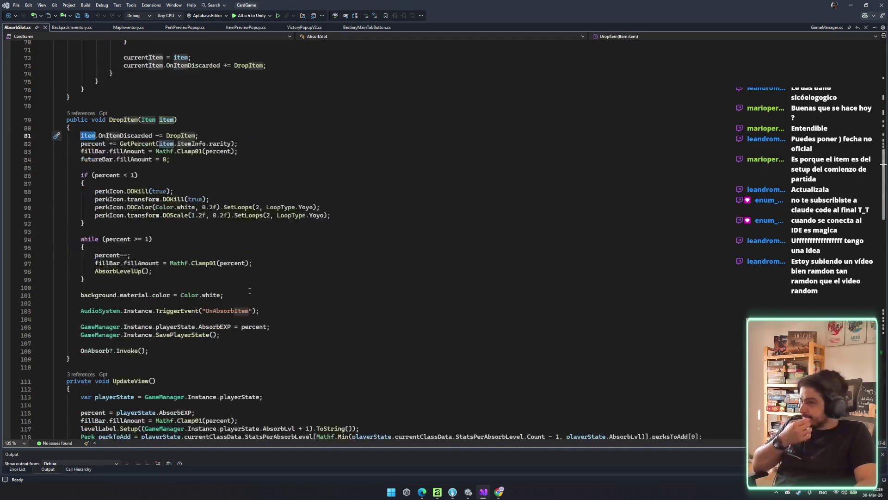
{"action": "scroll", "coordinate": [244, 274], "scroll_direction": "down", "scroll_amount": 5}
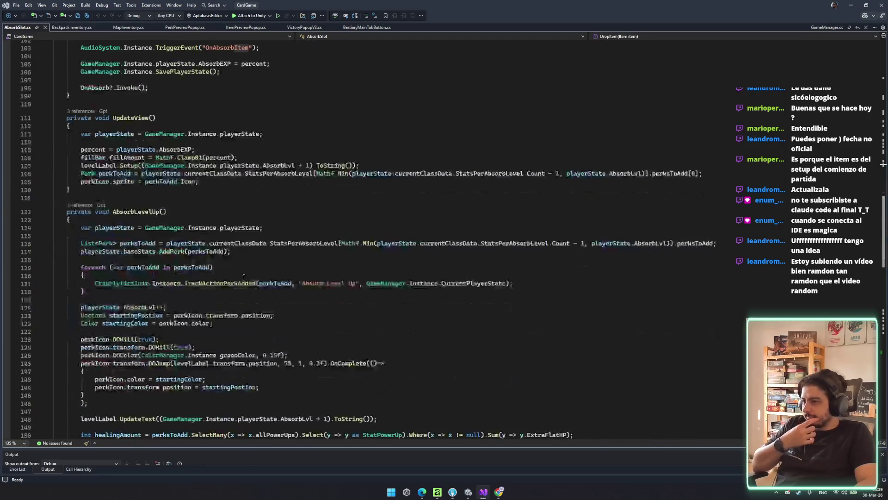
{"action": "left_click", "coordinate": [135, 212]}
{"action": "scroll", "coordinate": [283, 279], "scroll_direction": "down", "scroll_amount": 6}
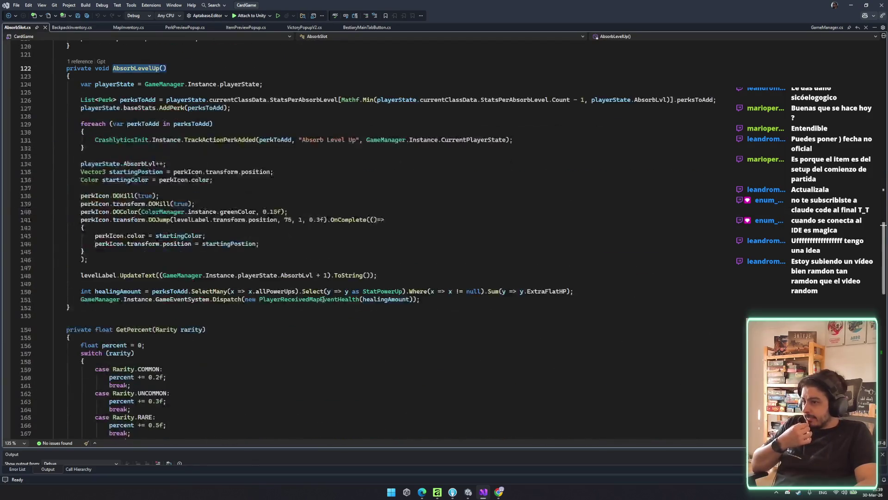
{"action": "left_click", "coordinate": [326, 299]}
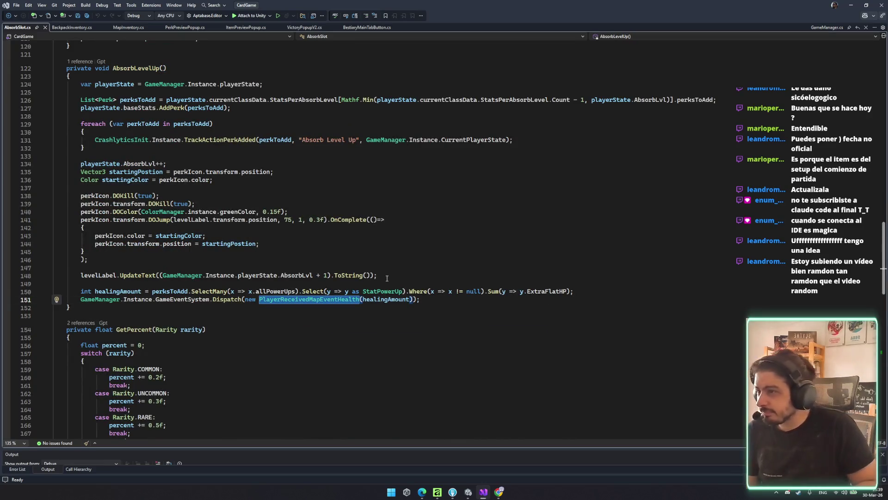
{"action": "scroll", "coordinate": [384, 288], "scroll_direction": "down", "scroll_amount": 15}
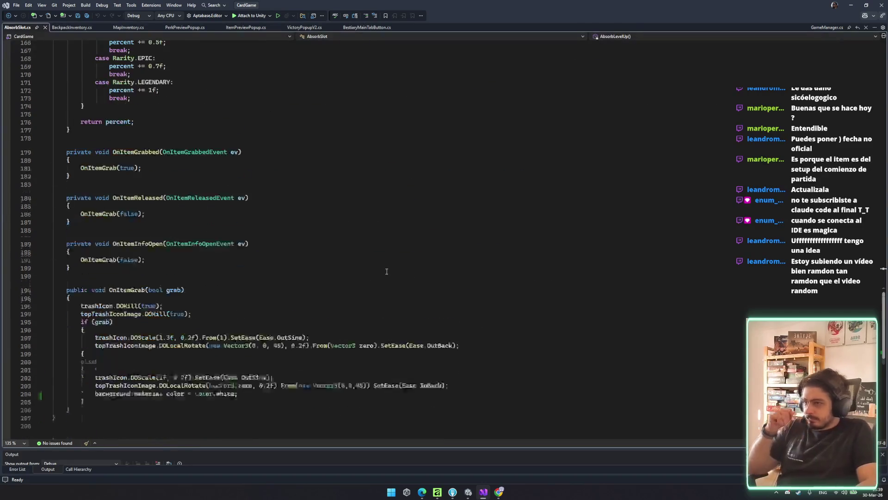
{"action": "scroll", "coordinate": [422, 337], "scroll_direction": "up", "scroll_amount": 20}
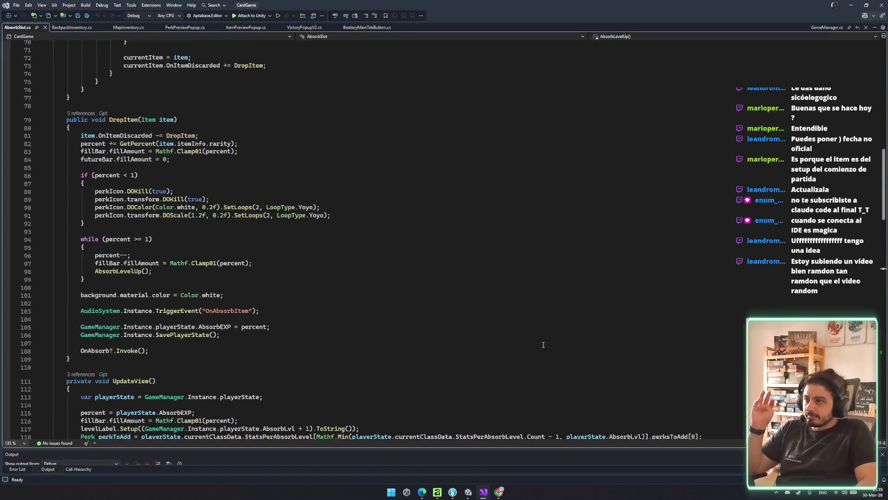
{"action": "scroll", "coordinate": [502, 298], "scroll_direction": "up", "scroll_amount": 6}
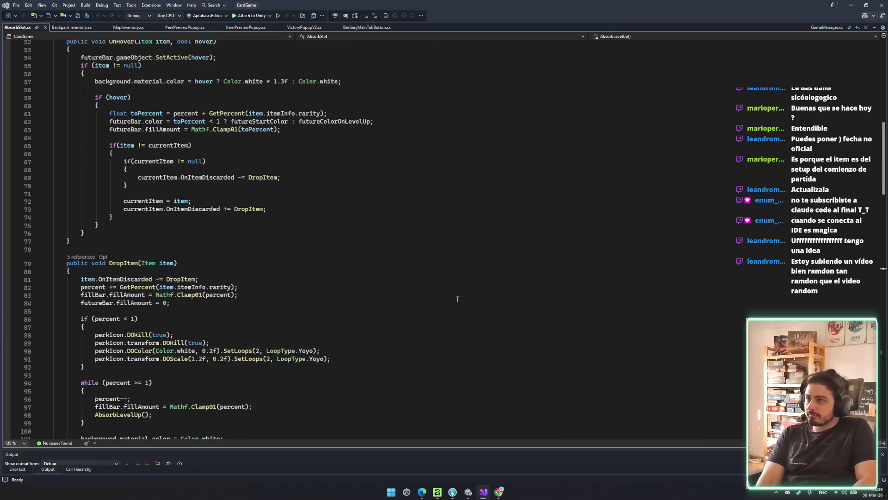
{"action": "scroll", "coordinate": [457, 300], "scroll_direction": "up", "scroll_amount": 6}
{"action": "scroll", "coordinate": [466, 304], "scroll_direction": "up", "scroll_amount": 7}
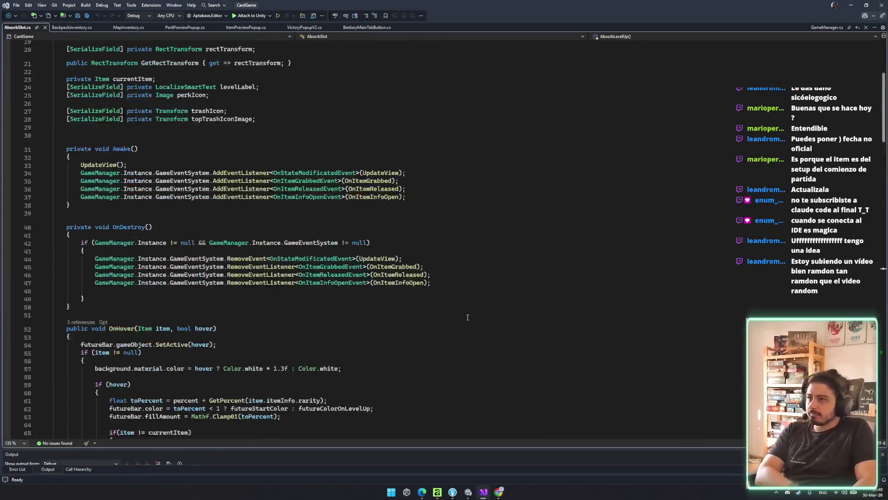
{"action": "scroll", "coordinate": [444, 304], "scroll_direction": "down", "scroll_amount": 7}
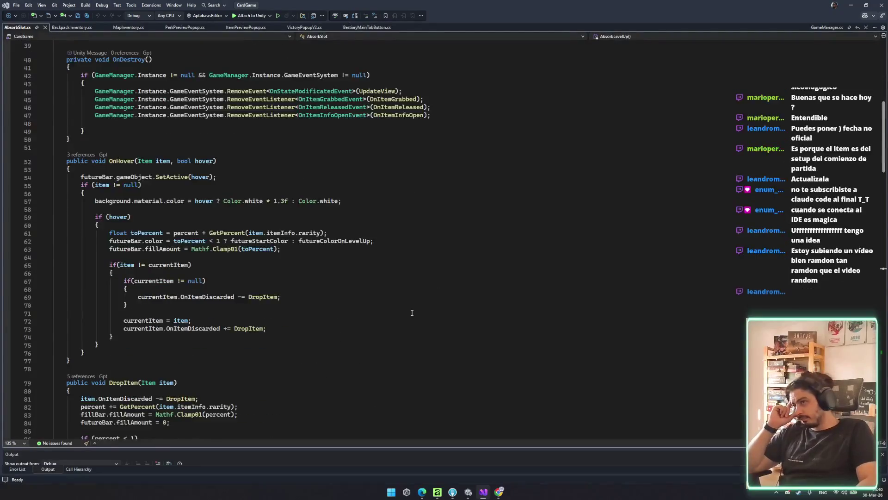
{"action": "scroll", "coordinate": [409, 306], "scroll_direction": "down", "scroll_amount": 1}
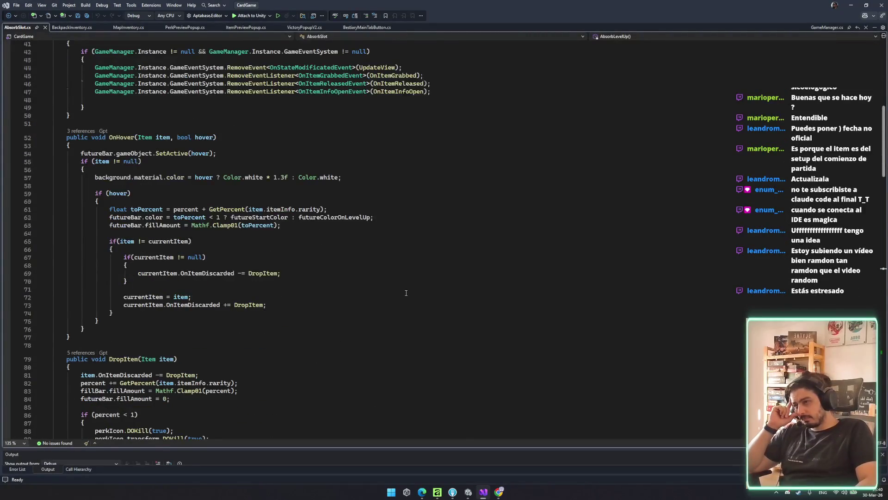
{"action": "scroll", "coordinate": [406, 293], "scroll_direction": "down", "scroll_amount": 2}
{"action": "scroll", "coordinate": [257, 283], "scroll_direction": "down", "scroll_amount": 12}
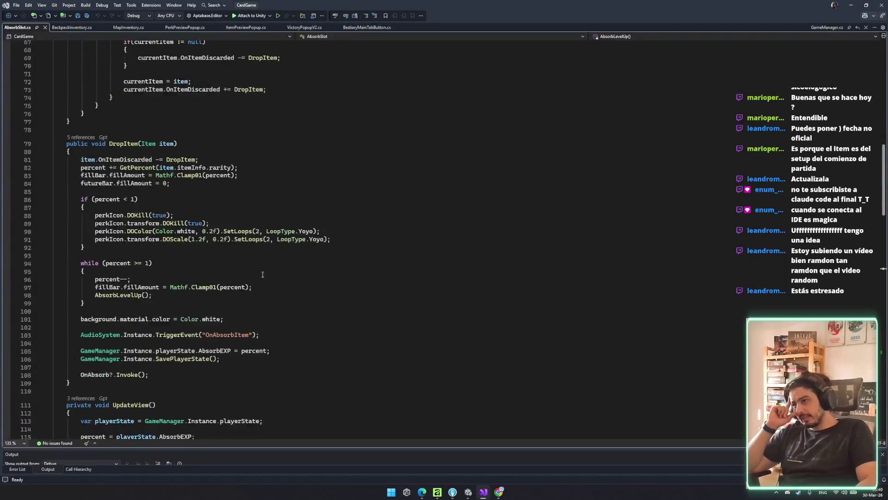
{"action": "scroll", "coordinate": [229, 290], "scroll_direction": "up", "scroll_amount": 4}
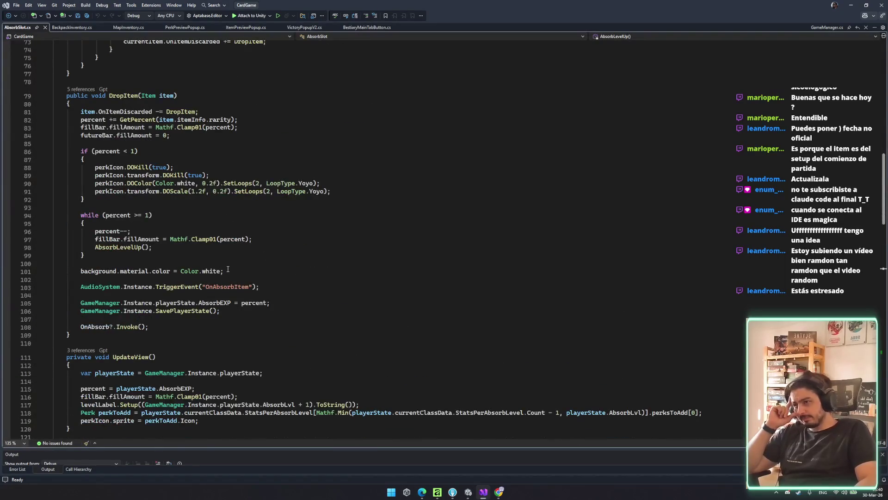
{"action": "scroll", "coordinate": [227, 268], "scroll_direction": "up", "scroll_amount": 1}
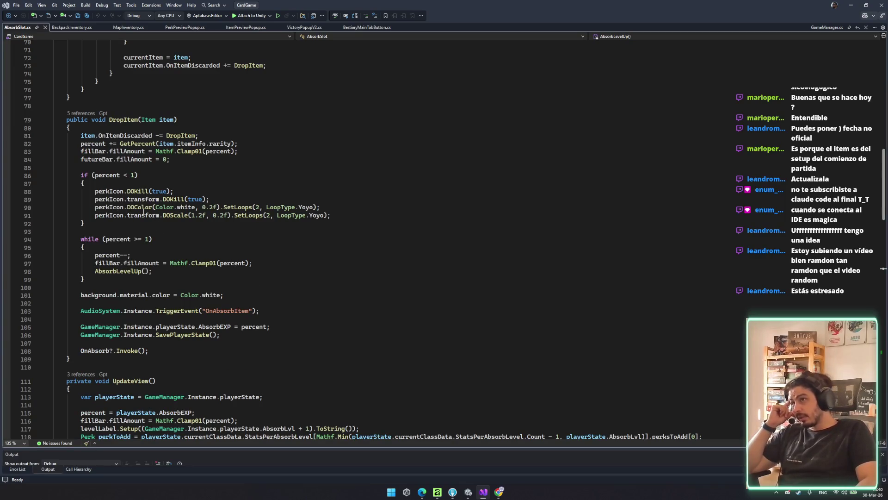
{"action": "scroll", "coordinate": [166, 167], "scroll_direction": "up", "scroll_amount": 3}
{"action": "scroll", "coordinate": [267, 185], "scroll_direction": "down", "scroll_amount": 9}
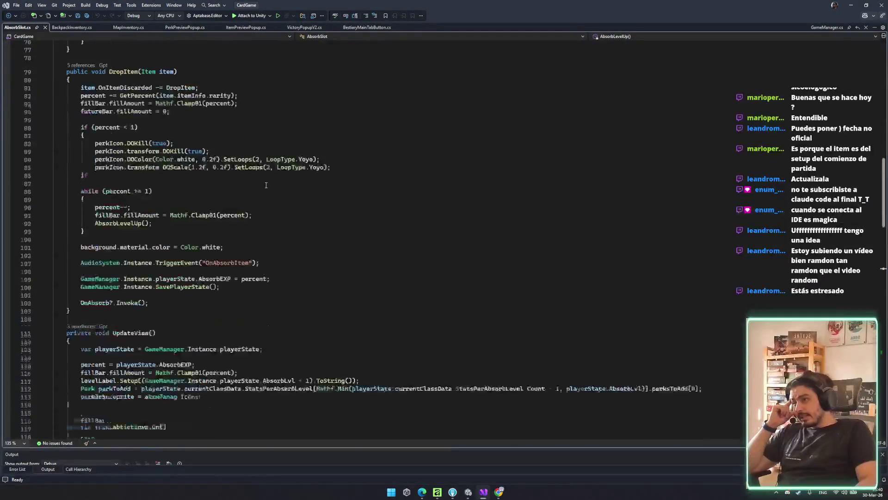
{"action": "scroll", "coordinate": [267, 184], "scroll_direction": "down", "scroll_amount": 9}
{"action": "scroll", "coordinate": [358, 207], "scroll_direction": "up", "scroll_amount": 20}
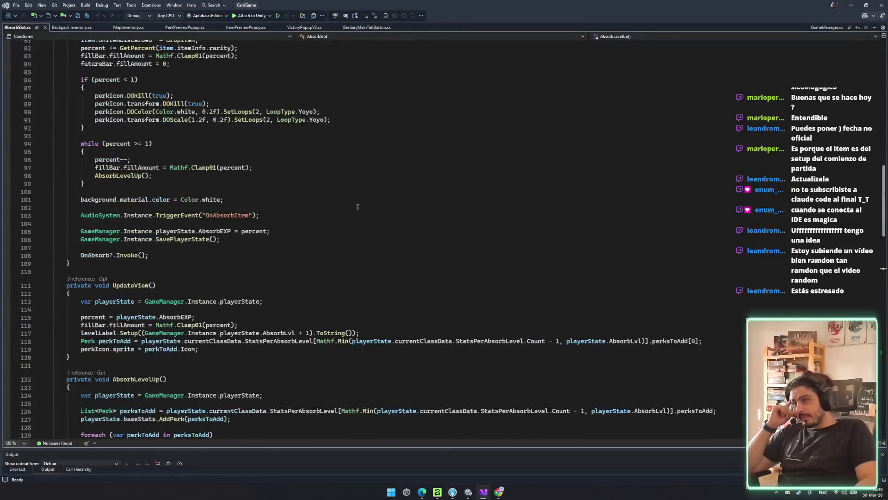
{"action": "scroll", "coordinate": [358, 207], "scroll_direction": "up", "scroll_amount": 15}
- Inspect DropItem's if (percent < 1) block and its while (percent >= 1) loop
{"action": "left_click", "coordinate": [123, 106]}
{"action": "scroll", "coordinate": [123, 107], "scroll_direction": "down", "scroll_amount": 20}
{"action": "left_click", "coordinate": [121, 193]}
{"action": "left_click_drag", "start_coordinate": [55, 240], "coordinate": [255, 298]}
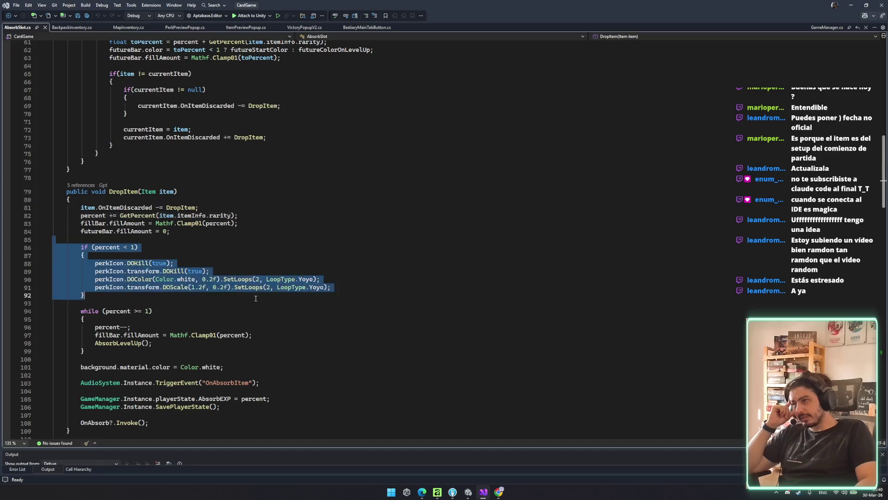
{"action": "left_click", "coordinate": [107, 327]}
{"action": "left_click_drag", "start_coordinate": [55, 309], "coordinate": [201, 349]}
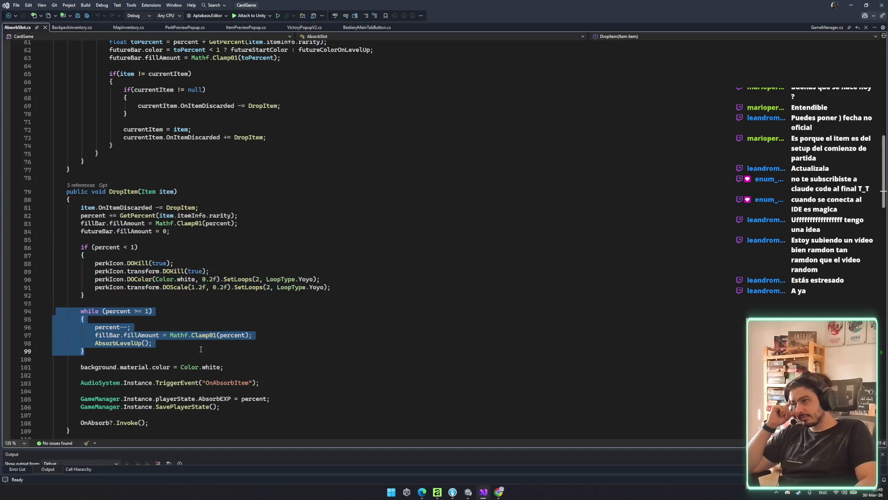
{"action": "scroll", "coordinate": [206, 353], "scroll_direction": "down", "scroll_amount": 4}
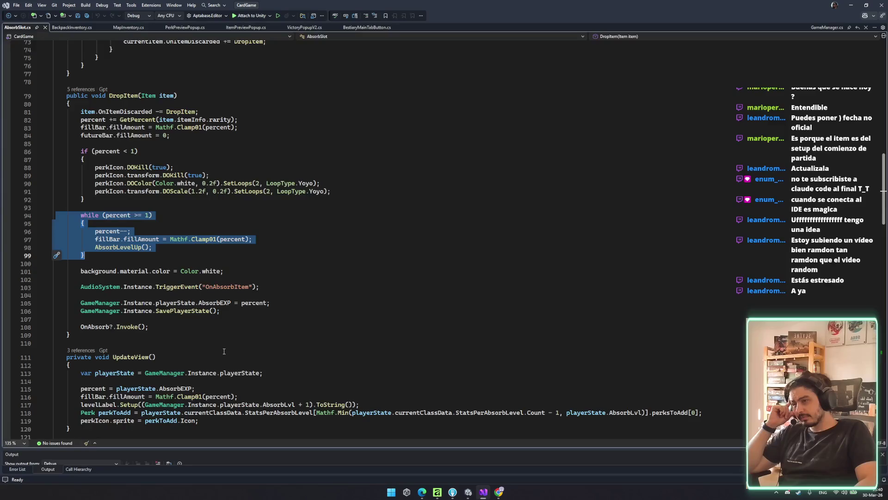
{"action": "scroll", "coordinate": [224, 351], "scroll_direction": "up", "scroll_amount": 2}
{"action": "left_click", "coordinate": [86, 135]}
- Jump from OnItemDiscarded on line 73 to its definition in Item.cs
{"action": "left_click", "coordinate": [209, 90]}
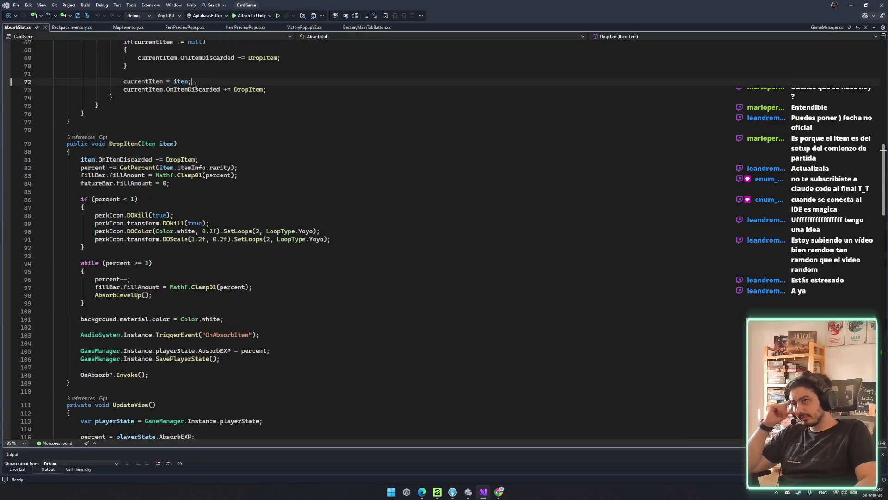
{"action": "left_click", "coordinate": [207, 91], "text": "ctrl"}
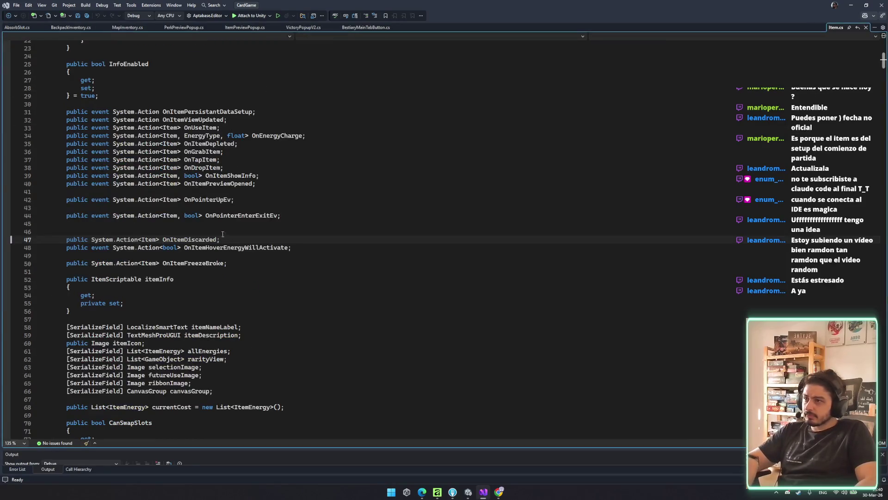
{"action": "key", "text": "ctrl+f"}
{"action": "key", "text": "ctrl+v"}
{"action": "left_click", "coordinate": [181, 239]}
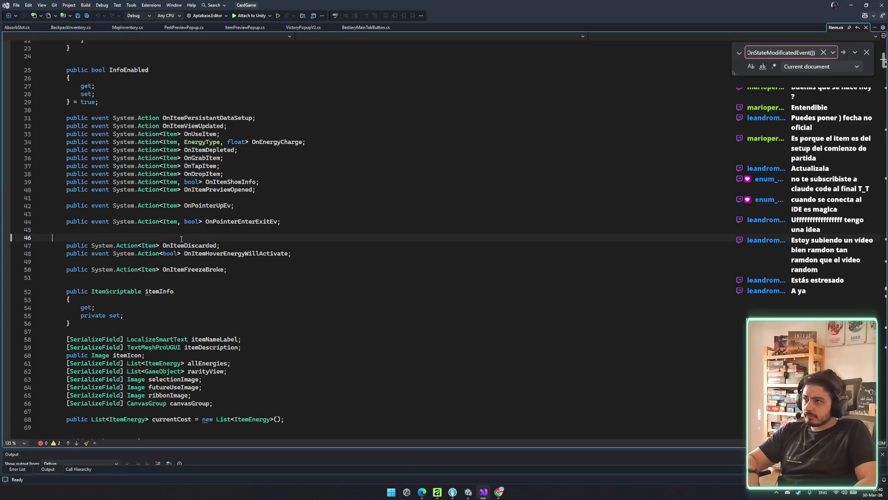
{"action": "key", "text": "ctrl+f"}
{"action": "double_click", "coordinate": [192, 242]}
- Search Item.cs, then the whole project, for OnItemDiscarded: 11 matches in 6 files
{"action": "key", "text": "ctrl+f"}
{"action": "key", "text": "Return"}
{"action": "key", "text": "Return"}
{"action": "left_click", "coordinate": [180, 253]}
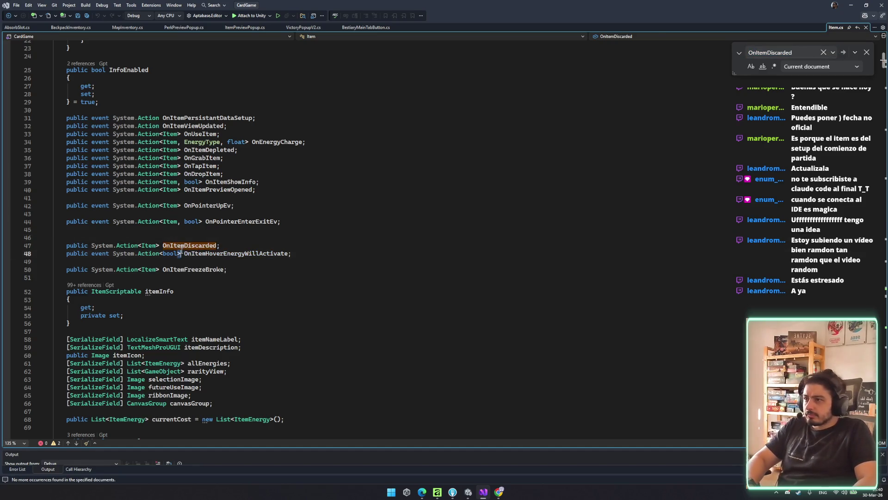
{"action": "double_click", "coordinate": [187, 245]}
{"action": "key", "text": "ctrl+shift+f"}
{"action": "key", "text": "Return"}
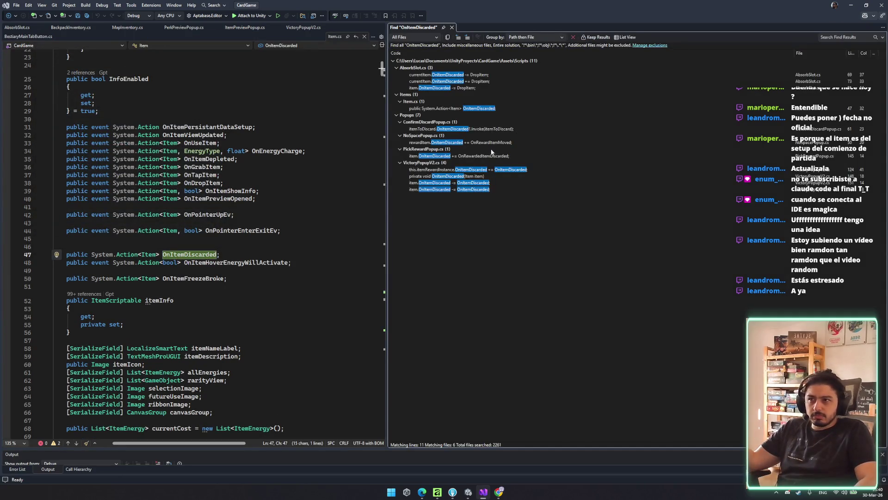
- Open the ConfirmDiscardPopup.cs match and inspect RemoveItem, OnItemDiscarded and OnConfirmDiscard in OnConfirm
{"action": "double_click", "coordinate": [476, 130]}
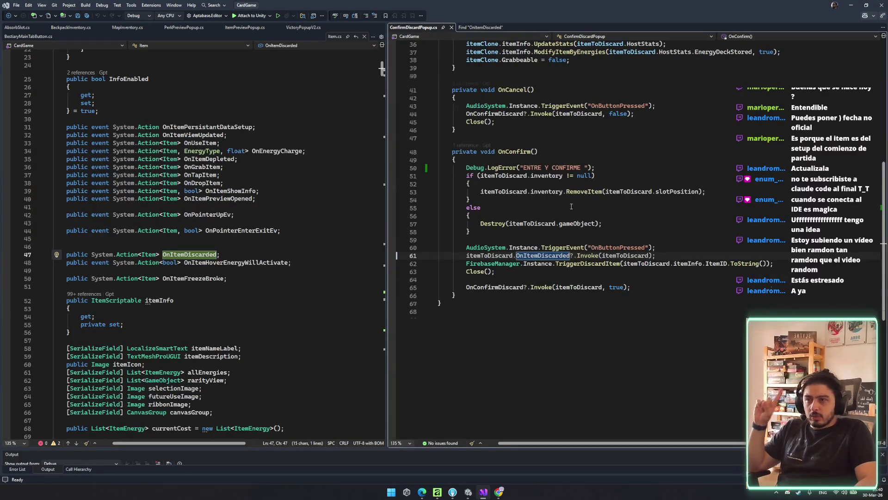
{"action": "scroll", "coordinate": [502, 177], "scroll_direction": "up", "scroll_amount": 2}
{"action": "left_click", "coordinate": [593, 224]}
{"action": "left_click", "coordinate": [545, 240]}
{"action": "double_click", "coordinate": [592, 239]}
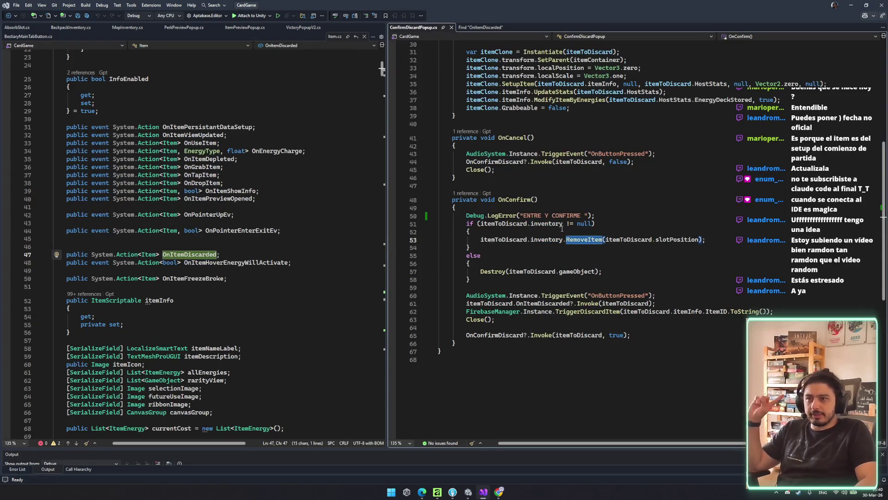
{"action": "double_click", "coordinate": [537, 304]}
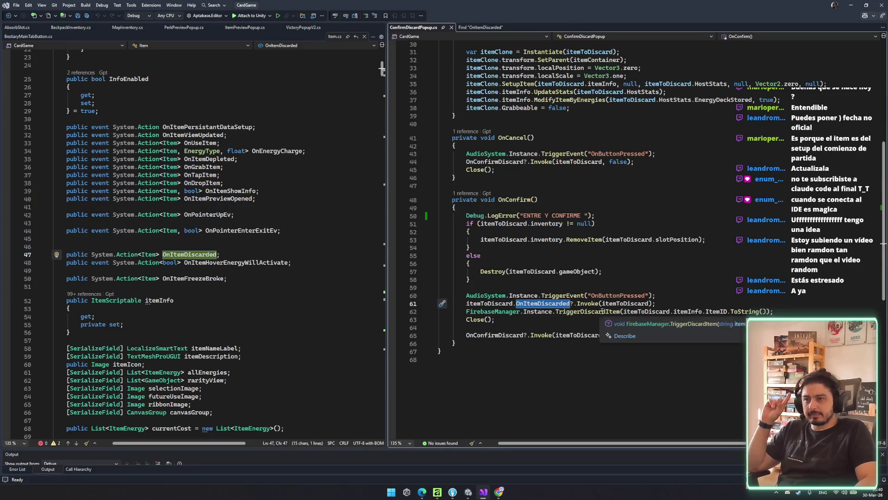
{"action": "double_click", "coordinate": [498, 333]}
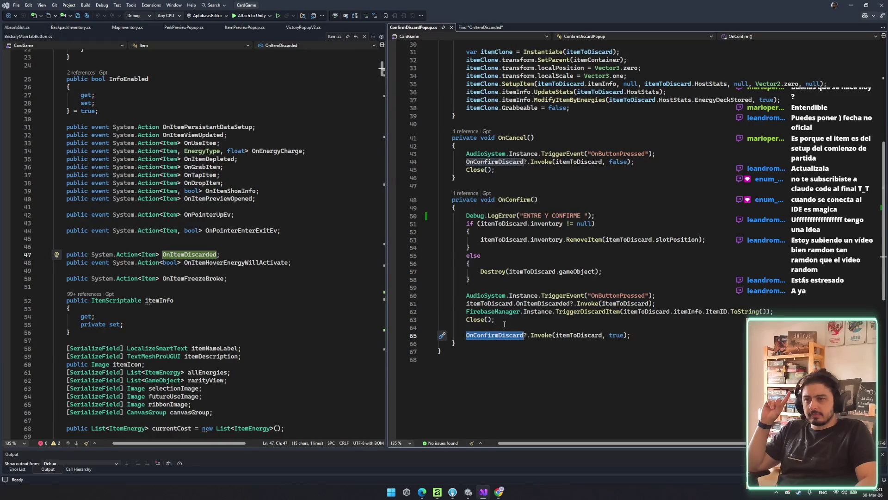
{"action": "double_click", "coordinate": [524, 302]}
{"action": "scroll", "coordinate": [616, 323], "scroll_direction": "up", "scroll_amount": 4}
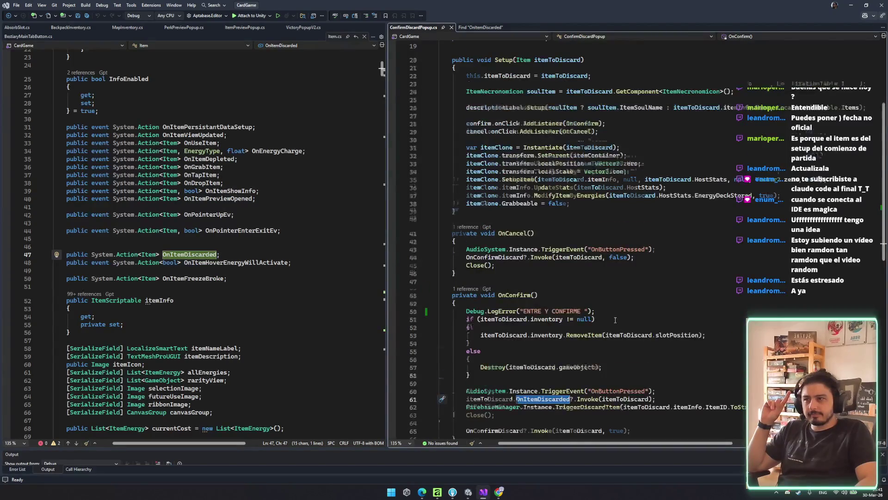
{"action": "scroll", "coordinate": [615, 320], "scroll_direction": "down", "scroll_amount": 4}
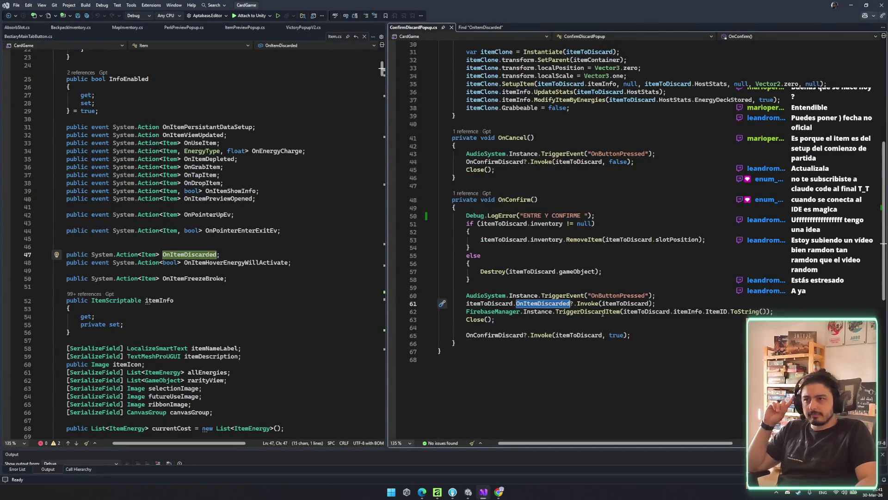
- Dismiss the Phone Link popup and open the RemoveItem definition in BackpackInventory.cs
{"action": "mouse_move", "coordinate": [587, 302]}
{"action": "left_click", "coordinate": [584, 239]}
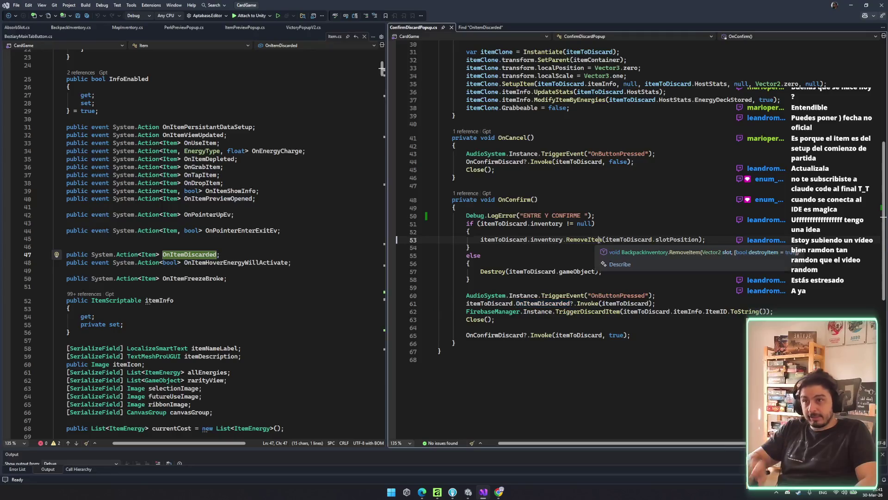
{"action": "key", "text": "super"}
{"action": "key", "text": "Escape"}
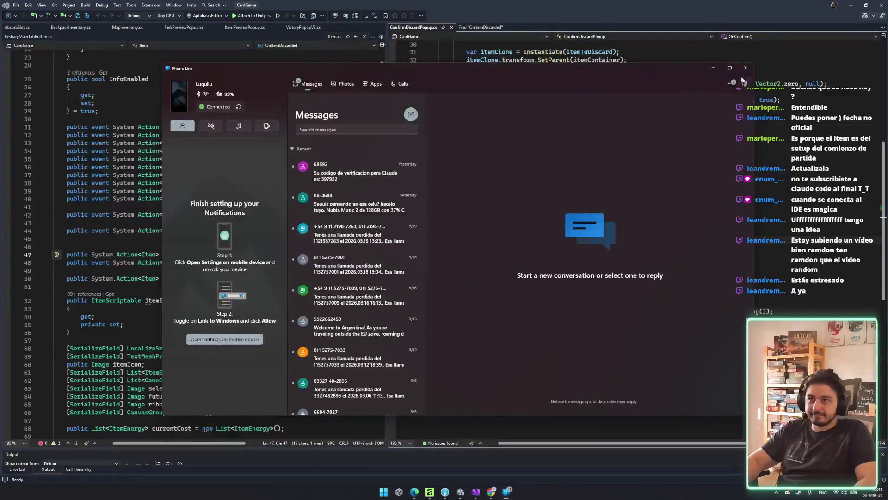
{"action": "left_click", "coordinate": [584, 254]}
{"action": "left_click", "coordinate": [588, 240]}
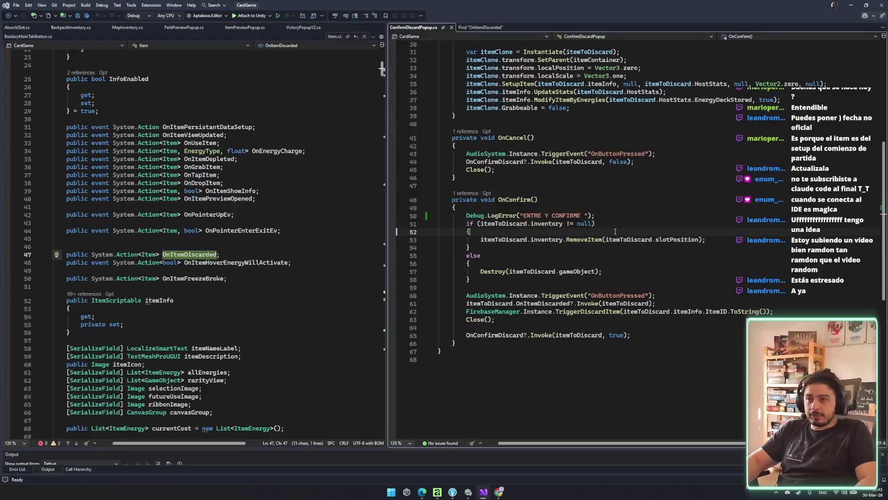
{"action": "left_click", "coordinate": [584, 240], "text": "ctrl"}
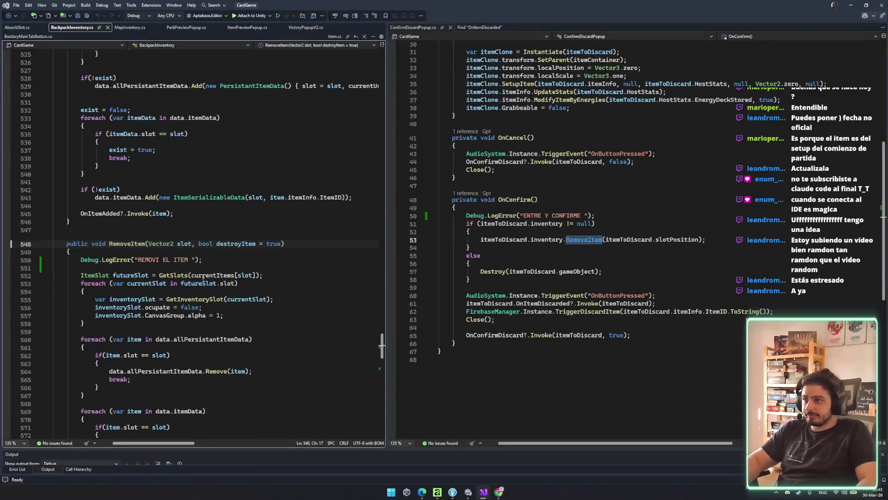
- Delete the 'REMOVI EL ITEM' debug log line from MapInventory.cs and save
{"action": "left_click", "coordinate": [220, 259]}
{"action": "key", "text": "ctrl+x"}
{"action": "key", "text": "ctrl+x"}
{"action": "key", "text": "ctrl+s"}
{"action": "scroll", "coordinate": [231, 277], "scroll_direction": "down", "scroll_amount": 5}
{"action": "left_click_drag", "start_coordinate": [86, 188], "coordinate": [245, 334]}
{"action": "left_click", "coordinate": [245, 334]}
- Inspect the uses of currentItems and the OnItemRemoved call further down the script
{"action": "scroll", "coordinate": [232, 277], "scroll_direction": "down", "scroll_amount": 3}
{"action": "left_click_drag", "start_coordinate": [55, 299], "coordinate": [213, 340]}
{"action": "key", "text": "Escape"}
{"action": "double_click", "coordinate": [129, 339]}
{"action": "left_click", "coordinate": [115, 363]}
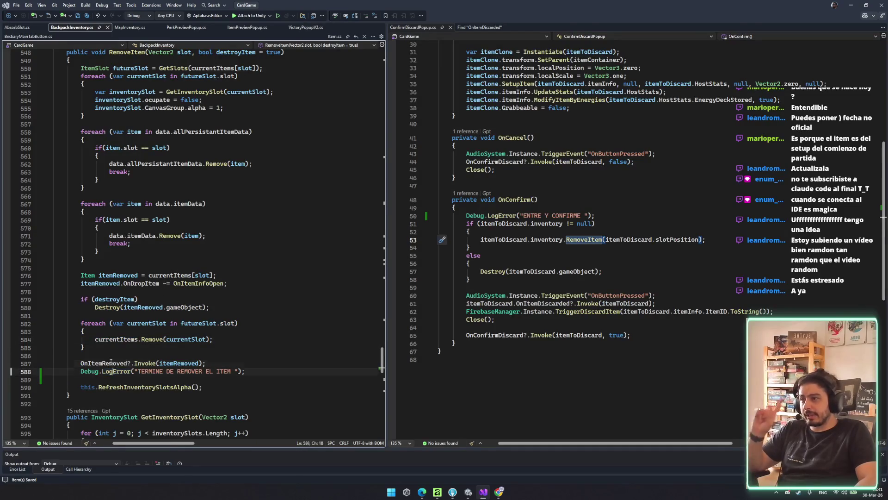
{"action": "double_click", "coordinate": [109, 363]}
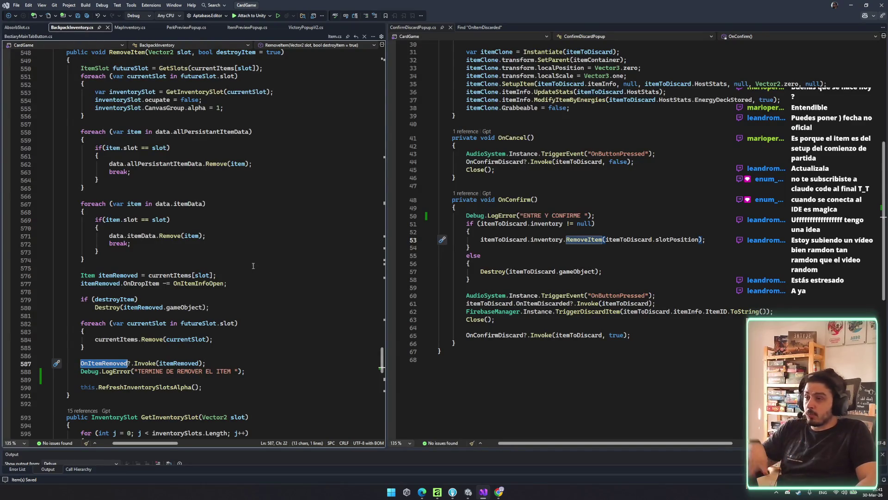
- Return to MapInventory.cs and close the ConfirmDiscardPopup.cs and Find results tabs
{"action": "left_click", "coordinate": [4, 27]}
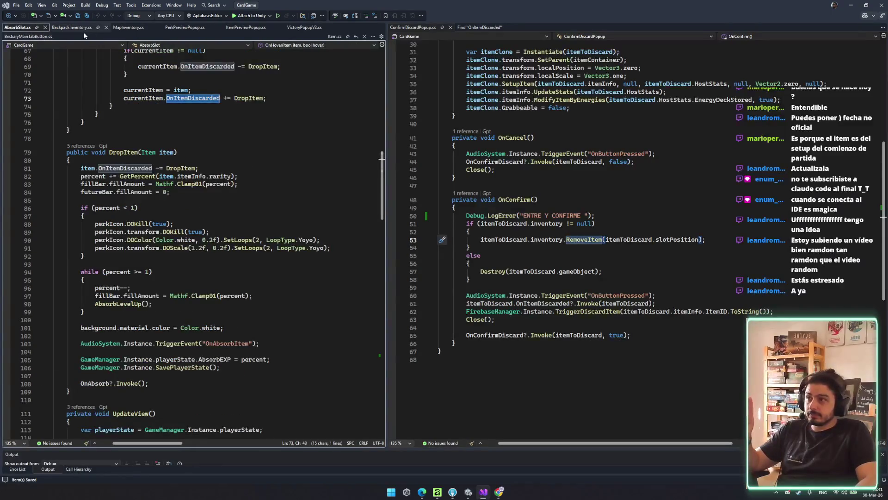
{"action": "left_click", "coordinate": [126, 27]}
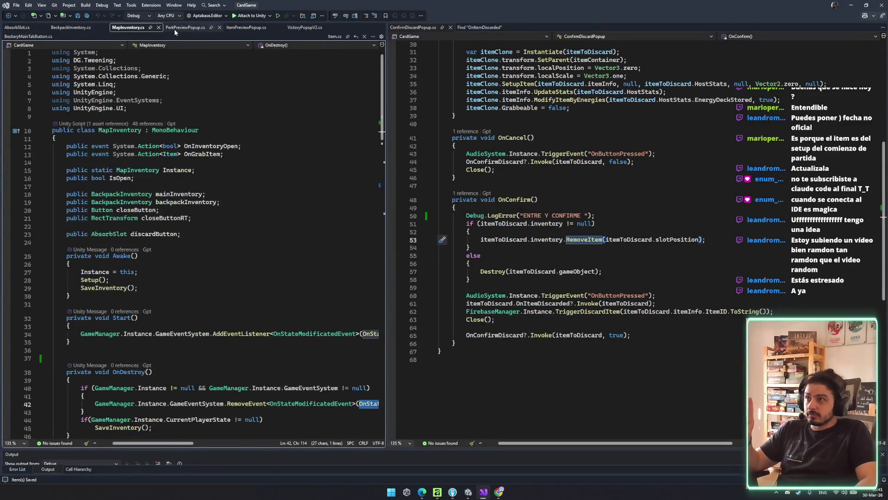
{"action": "left_click", "coordinate": [185, 27]}
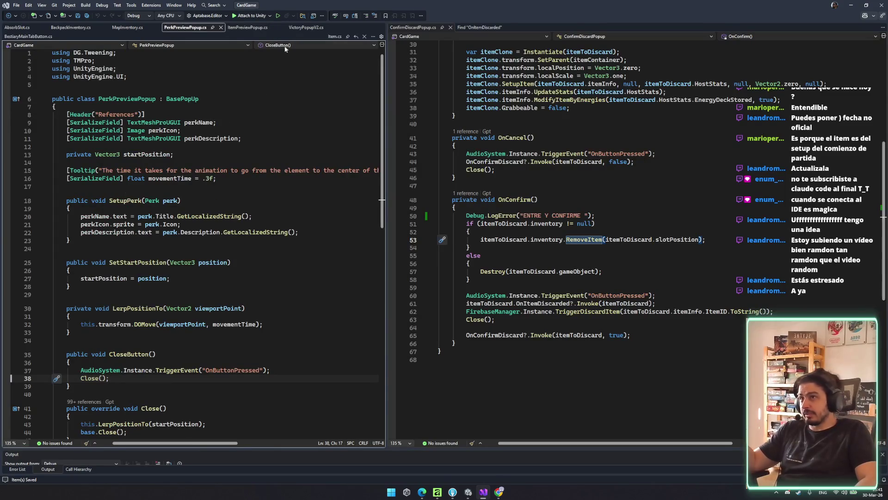
{"action": "left_click", "coordinate": [128, 27]}
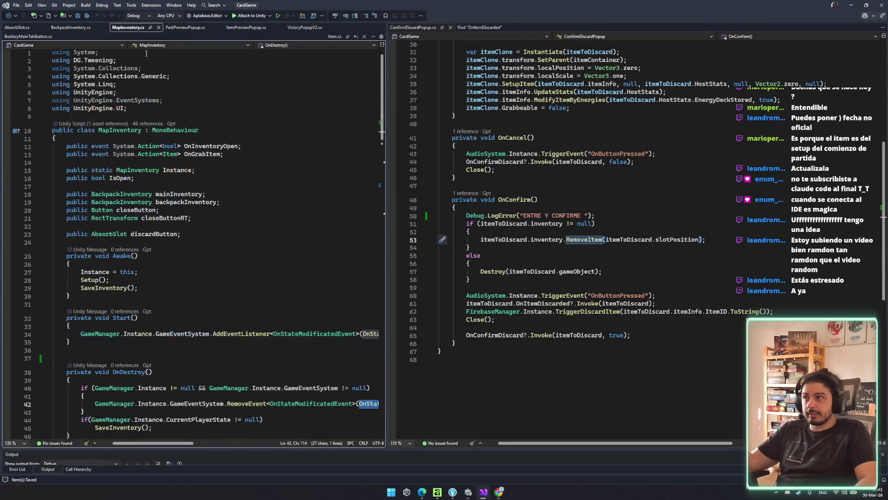
{"action": "scroll", "coordinate": [172, 168], "scroll_direction": "down", "scroll_amount": 5}
{"action": "middle_click", "coordinate": [427, 28]}
{"action": "middle_click", "coordinate": [429, 29]}
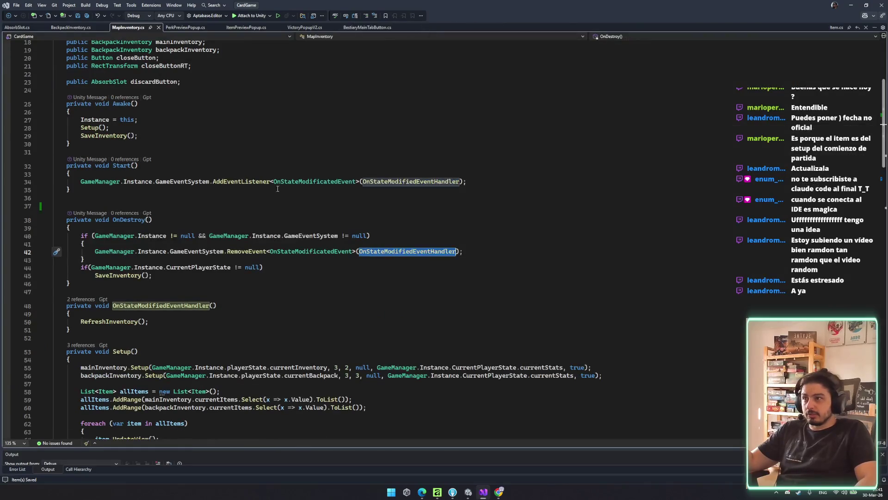
- In Start(), subscribe mainInventory.OnItemAdded and generate an OnItemAddedOrRemoved(Item obj) handler
{"action": "left_click", "coordinate": [512, 173]}
{"action": "left_click", "coordinate": [503, 177]}
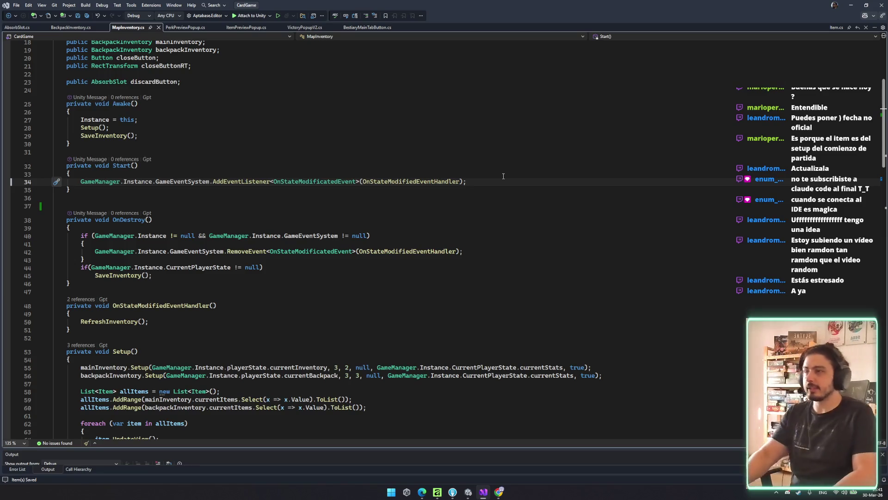
{"action": "key", "text": "ctrl+Return"}
{"action": "key", "text": "ctrl+Return"}
{"action": "type", "text": "maininventory.OnItemAdded +="}
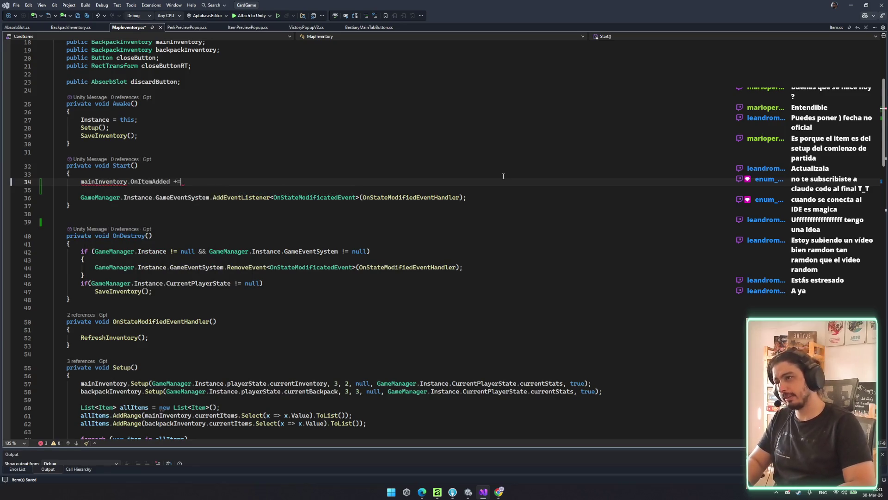
{"action": "key", "text": "Tab"}
{"action": "type", "text": "OnI"}
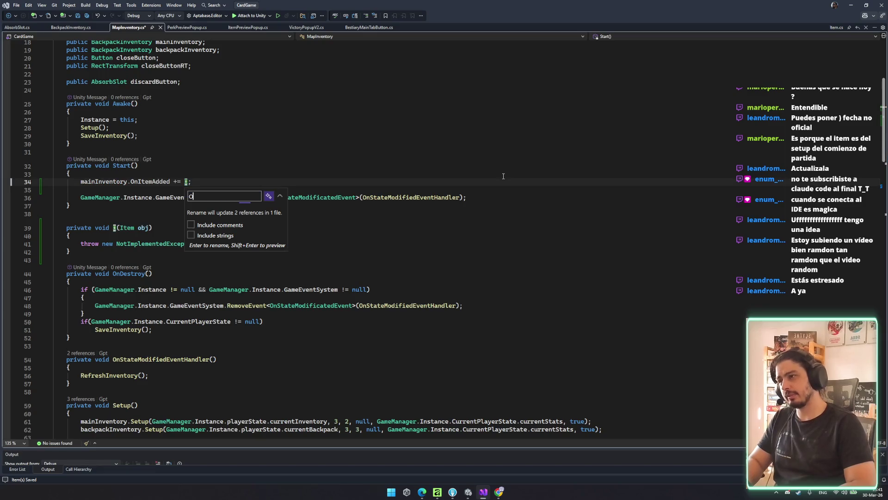
{"action": "type", "text": "temAddedOrRemoved"}
{"action": "key", "text": "Return"}
{"action": "key", "text": "Return"}
- Duplicate the mainInventory.OnItemAdded subscription line several times
{"action": "key", "text": "ctrl+v"}
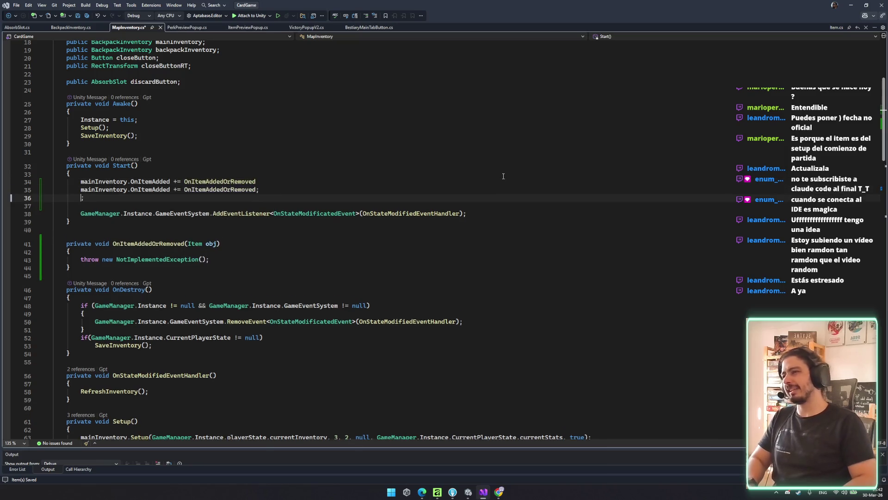
{"action": "key", "text": "ctrl+z"}
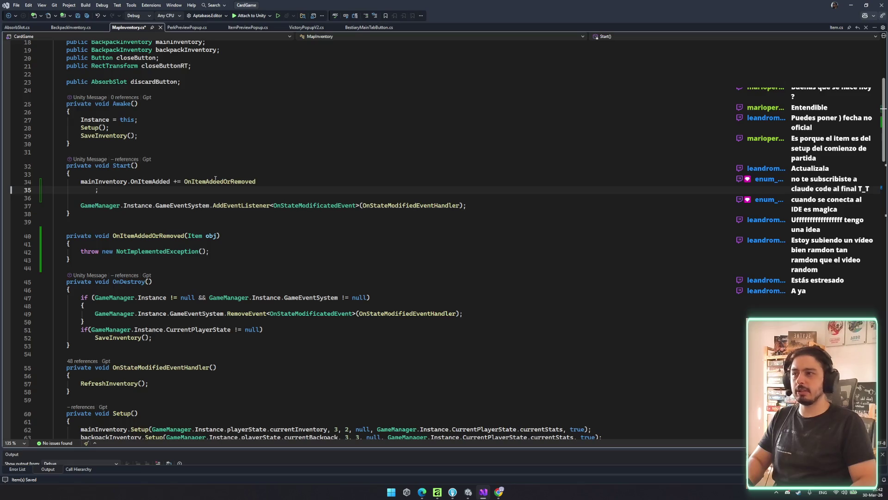
{"action": "key", "text": "ctrl+z"}
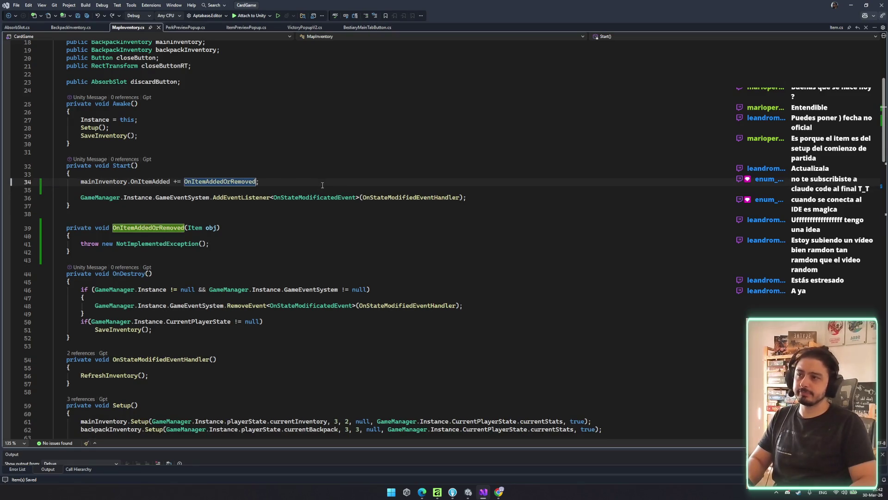
{"action": "key", "text": "End"}
{"action": "key", "text": "Return"}
{"action": "key", "text": "ctrl+v"}
{"action": "key", "text": "ctrl+v"}
{"action": "key", "text": "ctrl+v"}
{"action": "scroll", "coordinate": [250, 191], "scroll_direction": "down", "scroll_amount": 8}
{"action": "scroll", "coordinate": [250, 191], "scroll_direction": "up", "scroll_amount": 6}
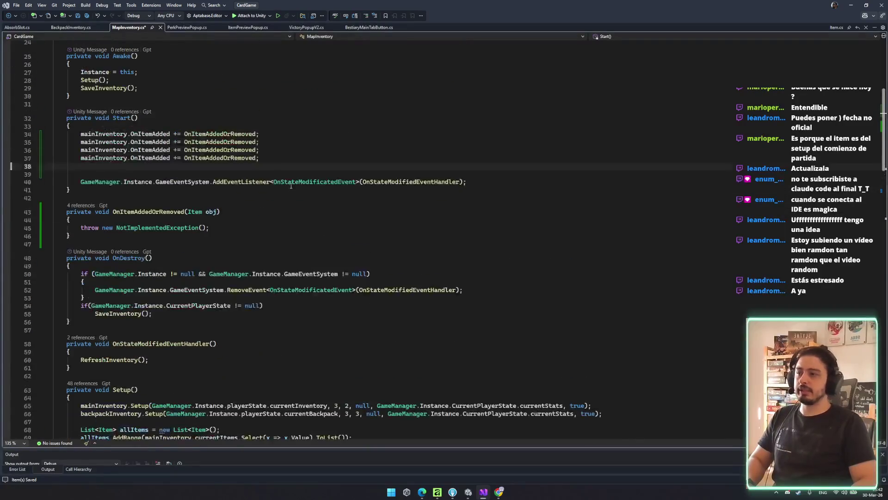
- Delete the four trial subscription lines from Start() and save MapInventory.cs
{"action": "left_click_drag", "start_coordinate": [80, 181], "coordinate": [299, 121]}
{"action": "key", "text": "BackSpace"}
{"action": "key", "text": "ctrl+z"}
{"action": "left_click_drag", "start_coordinate": [264, 158], "coordinate": [308, 127]}
{"action": "key", "text": "BackSpace"}
{"action": "key", "text": "ctrl+s"}
{"action": "scroll", "coordinate": [249, 300], "scroll_direction": "down", "scroll_amount": 20}
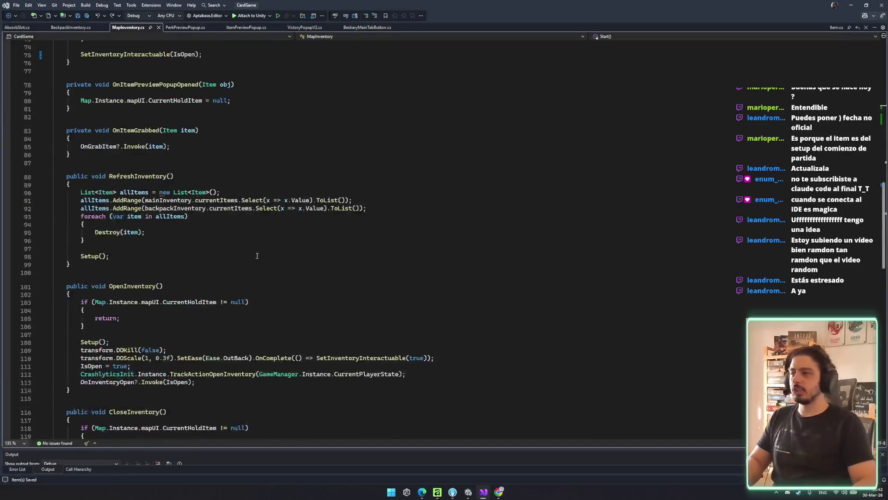
{"action": "left_click", "coordinate": [262, 203]}
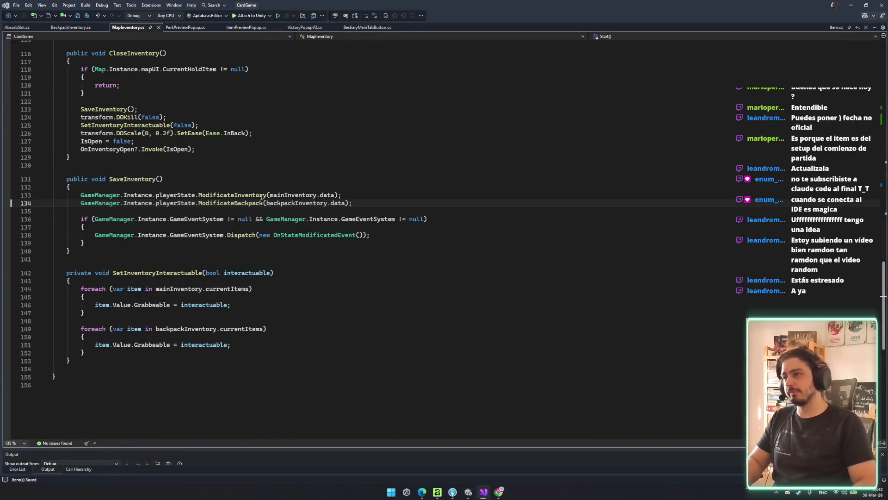
{"action": "left_click", "coordinate": [262, 195], "text": "ctrl"}
{"action": "left_click", "coordinate": [248, 200]}
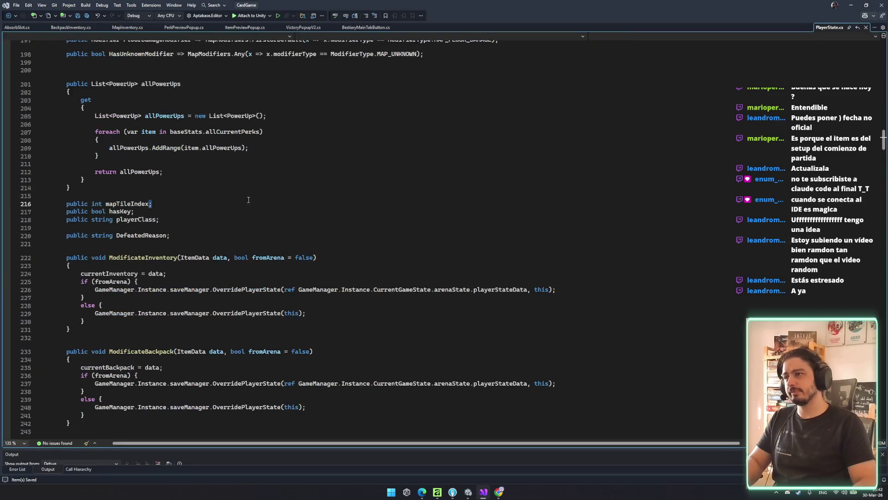
{"action": "double_click", "coordinate": [142, 258]}
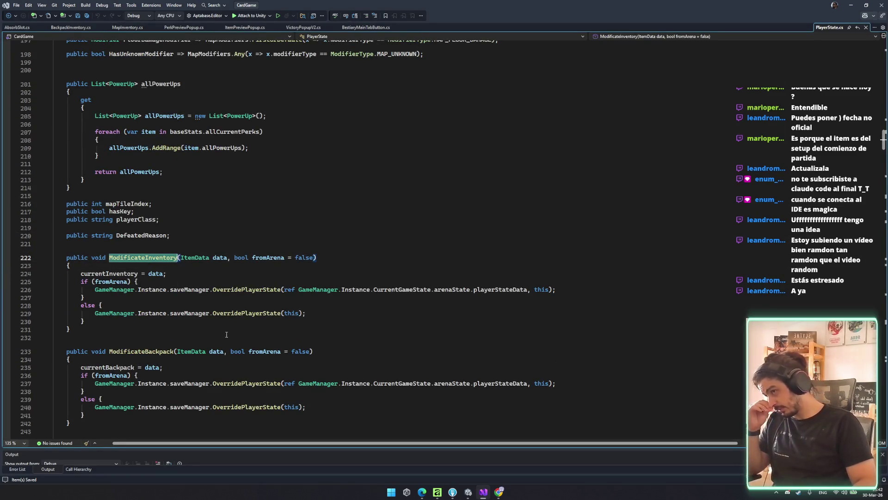
{"action": "left_click", "coordinate": [218, 290]}
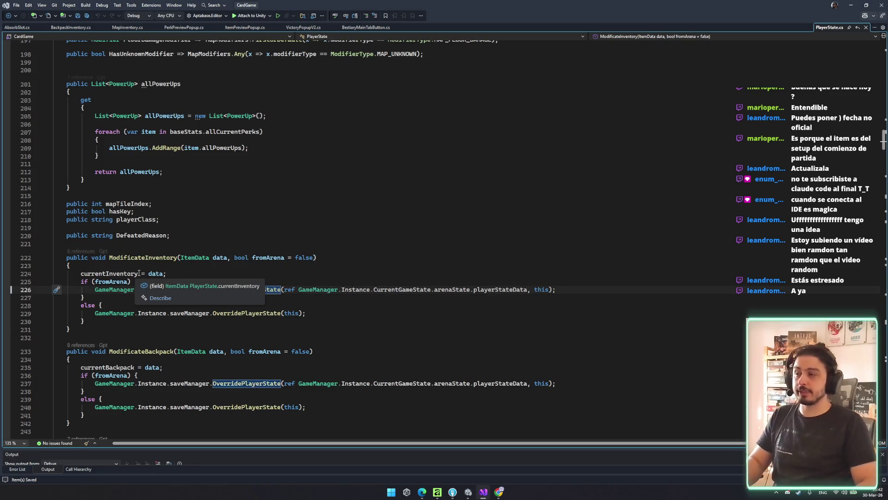
{"action": "left_click", "coordinate": [154, 276]}
{"action": "key", "text": "Home"}
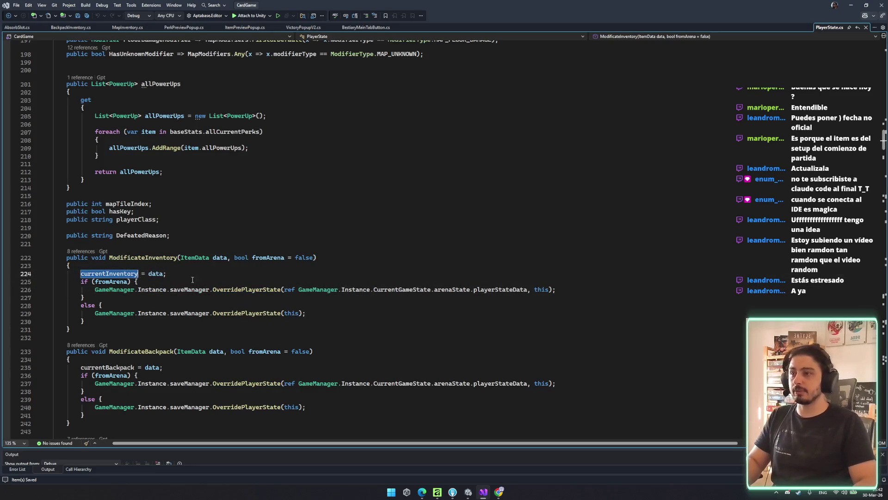
{"action": "left_click", "coordinate": [100, 303]}
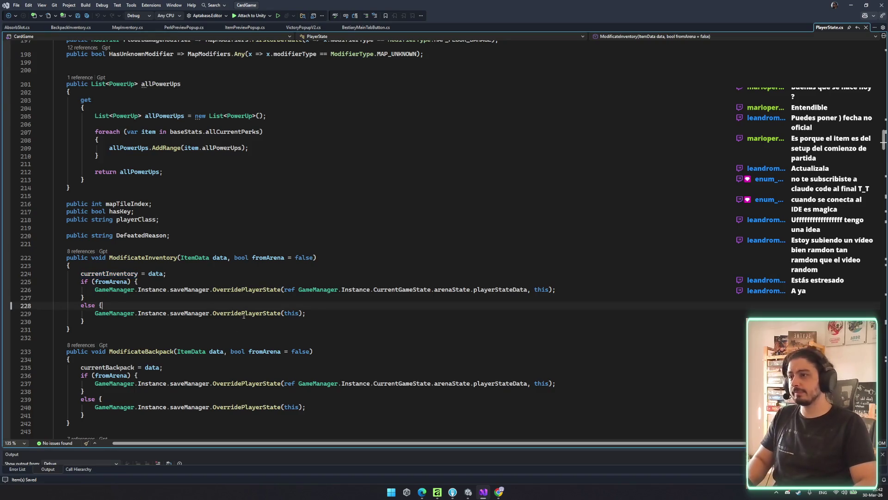
{"action": "left_click", "coordinate": [256, 314]}
{"action": "key", "text": "F12"}
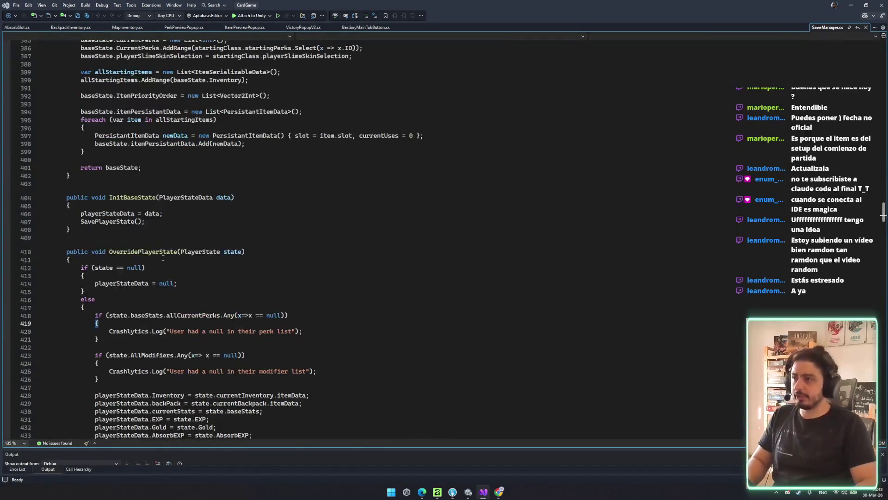
{"action": "left_click", "coordinate": [139, 252]}
{"action": "scroll", "coordinate": [139, 251], "scroll_direction": "down", "scroll_amount": 3}
{"action": "left_click_drag", "start_coordinate": [53, 191], "coordinate": [277, 382]}
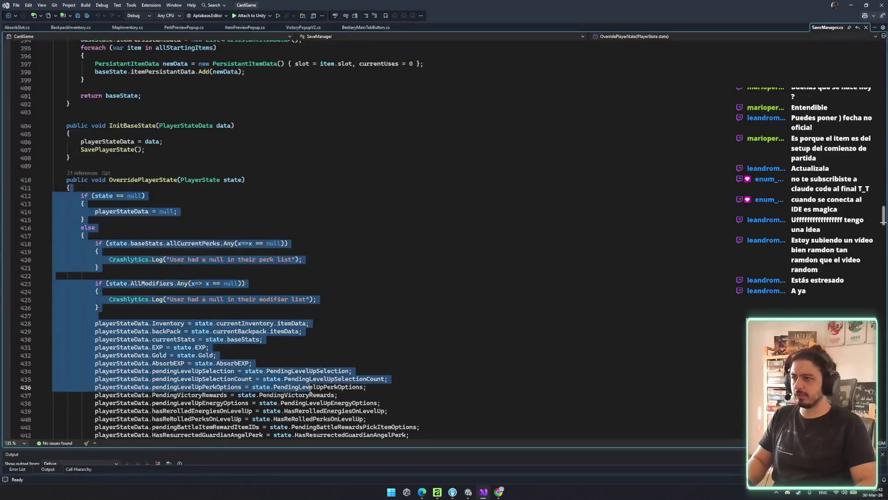
{"action": "scroll", "coordinate": [153, 261], "scroll_direction": "down", "scroll_amount": 8}
{"action": "left_click", "coordinate": [144, 259]}
{"action": "scroll", "coordinate": [141, 259], "scroll_direction": "down", "scroll_amount": 15}
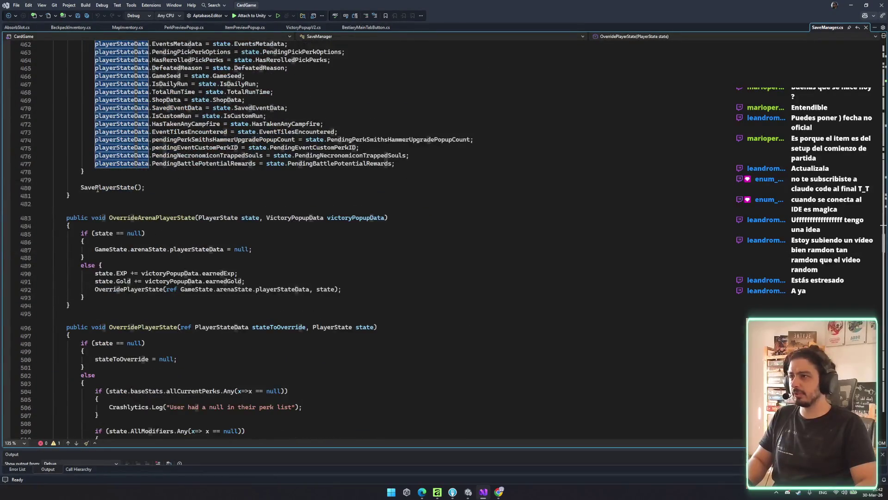
{"action": "double_click", "coordinate": [97, 187]}
{"action": "scroll", "coordinate": [111, 181], "scroll_direction": "down", "scroll_amount": 6}
{"action": "scroll", "coordinate": [116, 171], "scroll_direction": "up", "scroll_amount": 5}
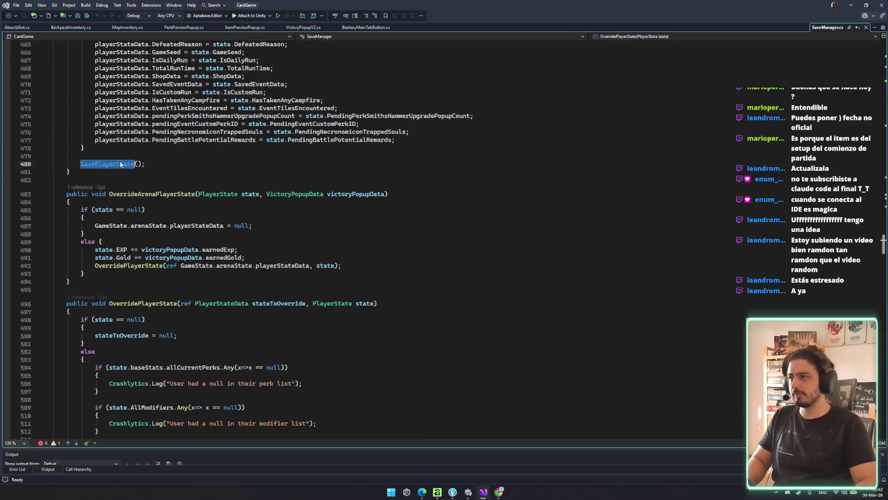
{"action": "key", "text": "F12"}
{"action": "left_click_drag", "start_coordinate": [53, 255], "coordinate": [297, 275]}
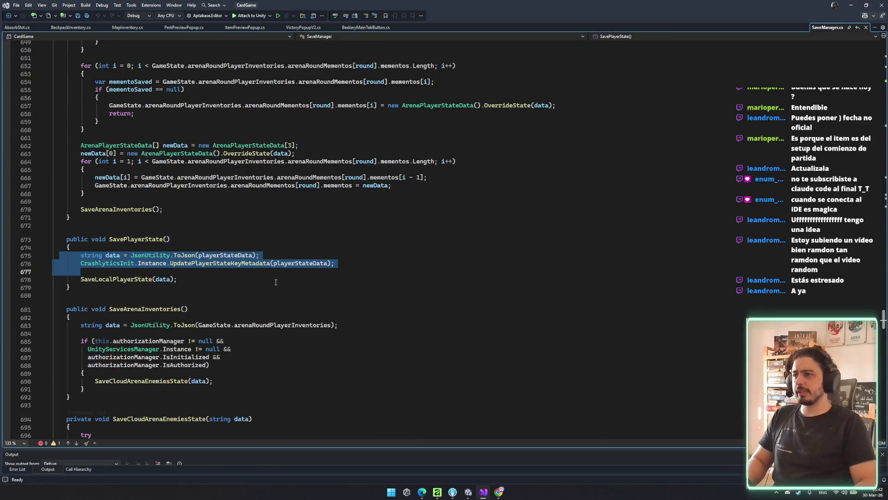
{"action": "left_click", "coordinate": [275, 282]}
{"action": "left_click", "coordinate": [121, 279]}
{"action": "key", "text": "F12"}
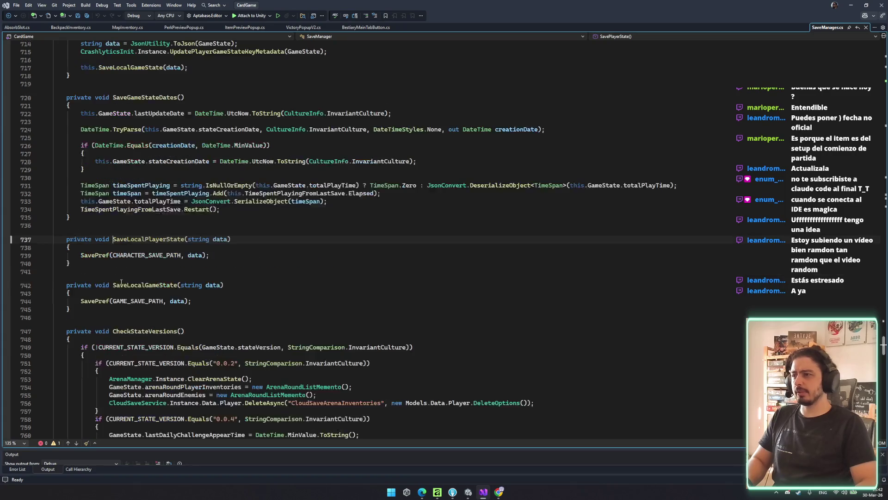
{"action": "left_click", "coordinate": [91, 255]}
{"action": "key", "text": "F12"}
{"action": "mouse_move", "coordinate": [81, 262]}
{"action": "left_mouse_down"}
{"action": "mouse_move", "coordinate": [342, 291]}
{"action": "mouse_move", "coordinate": [70, 383]}
{"action": "left_mouse_up"}
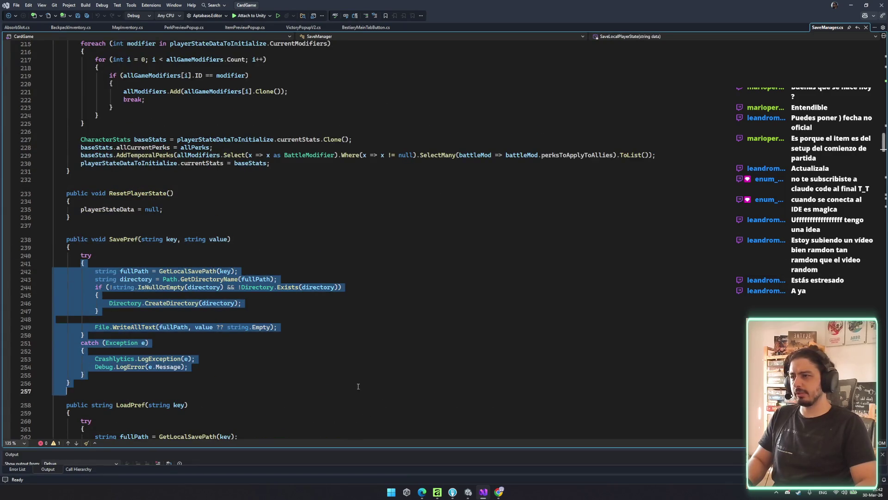
{"action": "left_click", "coordinate": [254, 327]}
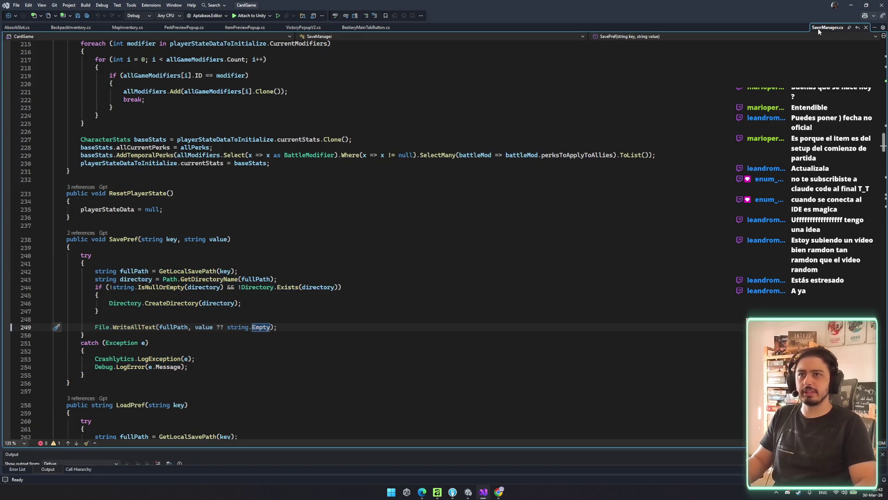
{"action": "left_click", "coordinate": [866, 27]}
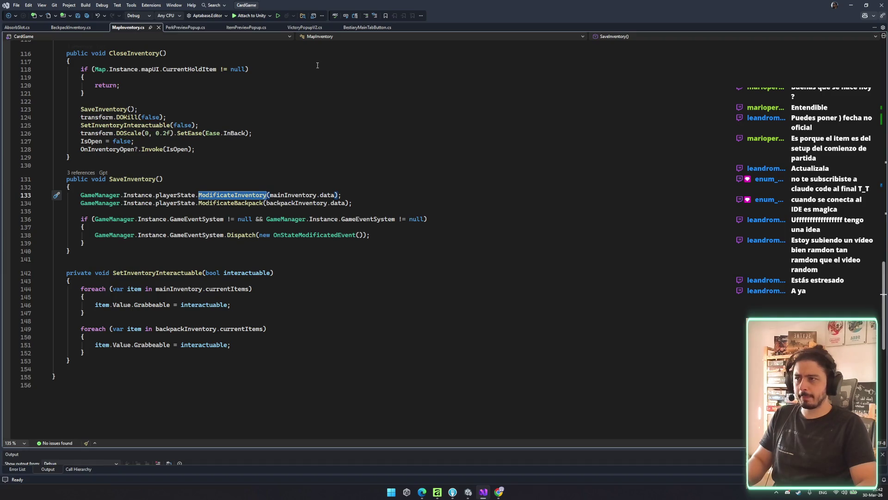
- Select the ModificateInventory and ModificateBackpack save calls in SaveInventory
{"action": "left_click_drag", "start_coordinate": [66, 227], "coordinate": [185, 235]}
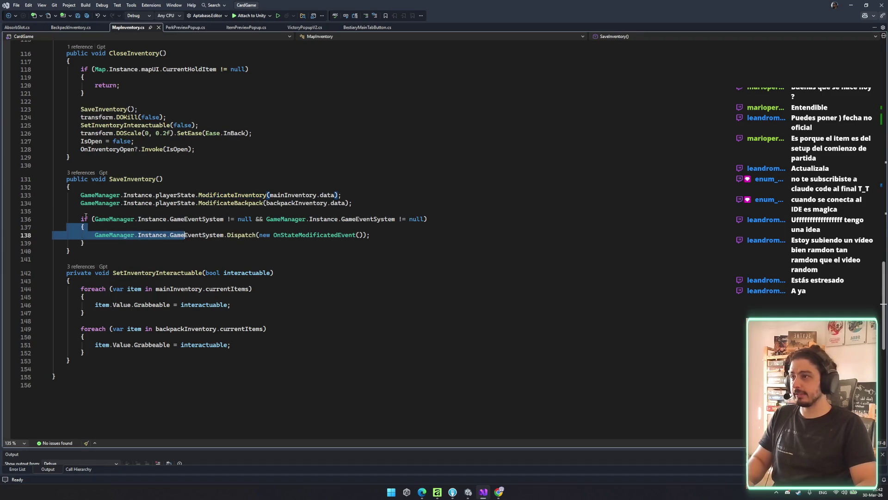
{"action": "left_click_drag", "start_coordinate": [80, 219], "coordinate": [190, 245]}
{"action": "mouse_move", "coordinate": [81, 195]}
{"action": "left_mouse_down"}
{"action": "mouse_move", "coordinate": [368, 193]}
{"action": "mouse_move", "coordinate": [398, 180]}
{"action": "left_mouse_up"}
{"action": "left_click", "coordinate": [390, 193]}
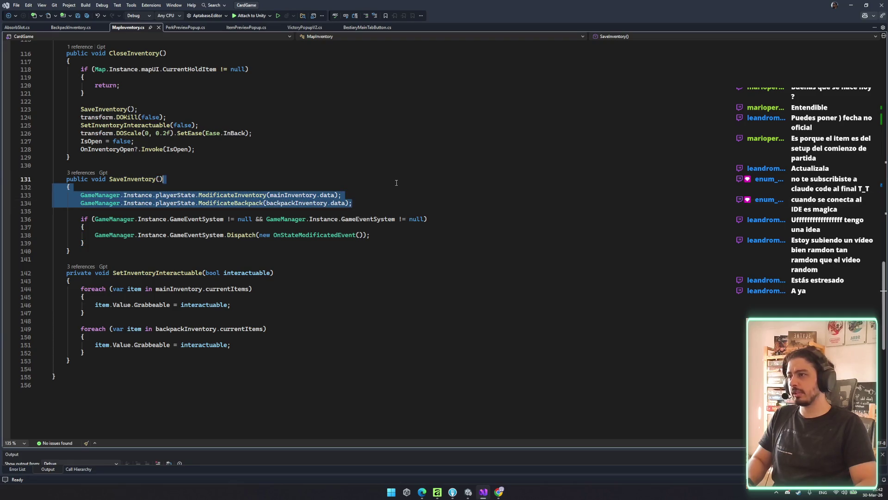
{"action": "left_click_drag", "start_coordinate": [402, 210], "coordinate": [401, 190]}
{"action": "key", "text": "ctrl+c"}
{"action": "scroll", "coordinate": [402, 189], "scroll_direction": "up", "scroll_amount": 20}
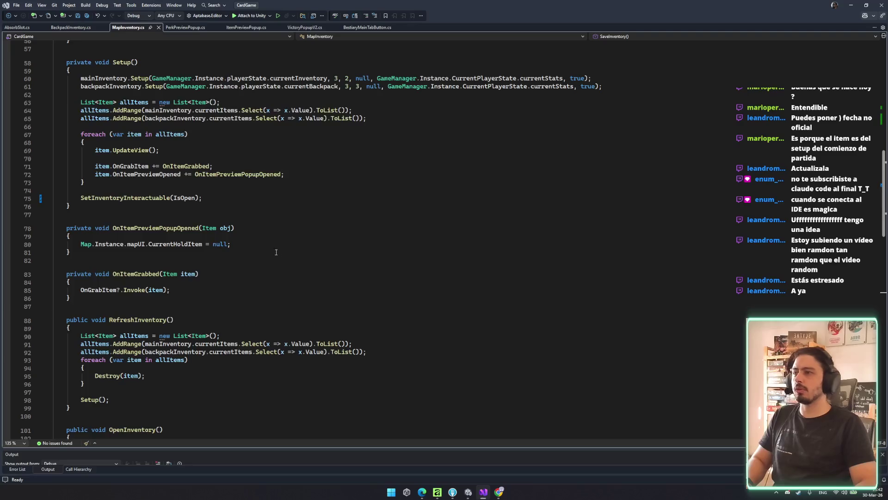
{"action": "scroll", "coordinate": [243, 184], "scroll_direction": "up", "scroll_amount": 5}
- Replace the throw in OnItemAddedOrRemoved with the two save calls and save
{"action": "key", "text": "ctrl+z"}
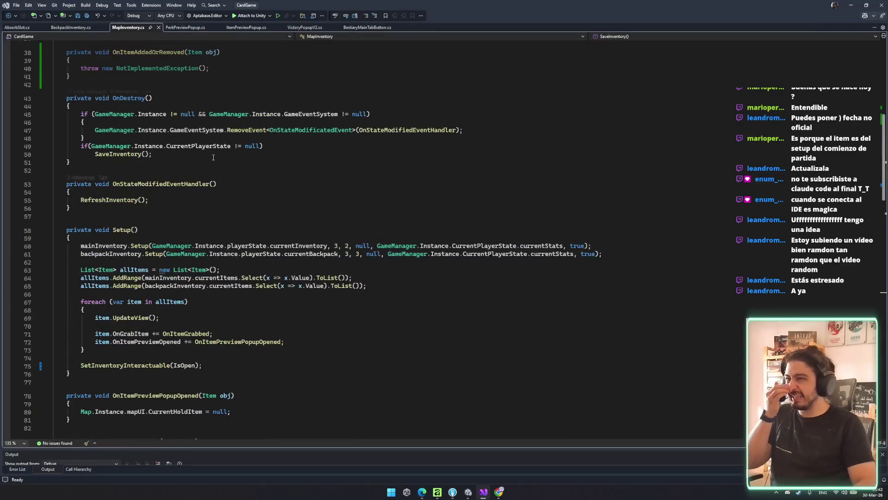
{"action": "scroll", "coordinate": [199, 155], "scroll_direction": "up", "scroll_amount": 5}
{"action": "key", "text": "ctrl+v"}
{"action": "key", "text": "ctrl+s"}
- Remove the leftover blank line in Start() and review the OnItemAddedOrRemoved signature
{"action": "scroll", "coordinate": [198, 134], "scroll_direction": "up", "scroll_amount": 6}
{"action": "left_click", "coordinate": [204, 250]}
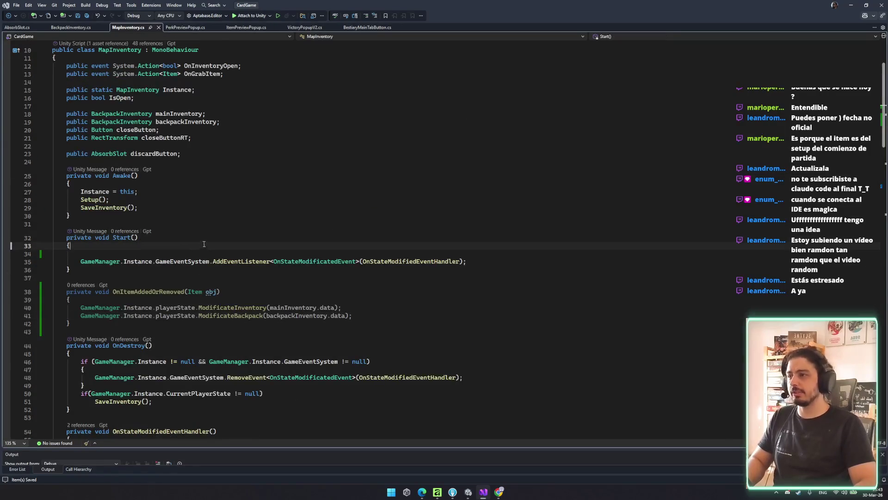
{"action": "key", "text": "ctrl+x"}
{"action": "left_click_drag", "start_coordinate": [113, 283], "coordinate": [220, 284]}
{"action": "left_click", "coordinate": [176, 114]}
- Add a mainInventory.OnItemAdded += OnItemAddedOrRemoved subscription at the top of Start()
{"action": "left_click", "coordinate": [185, 239]}
{"action": "key", "text": "Down"}
{"action": "key", "text": "Return"}
{"action": "type", "text": "mainInventory.ono"}
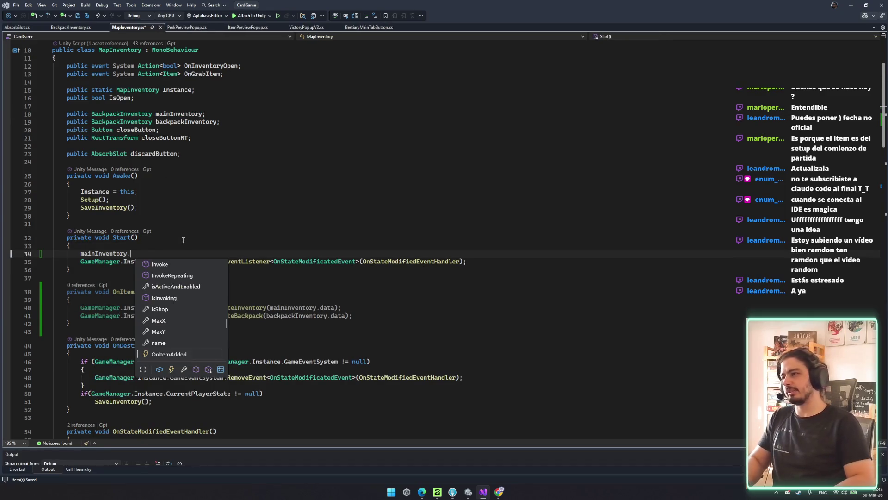
{"action": "key", "text": "Tab"}
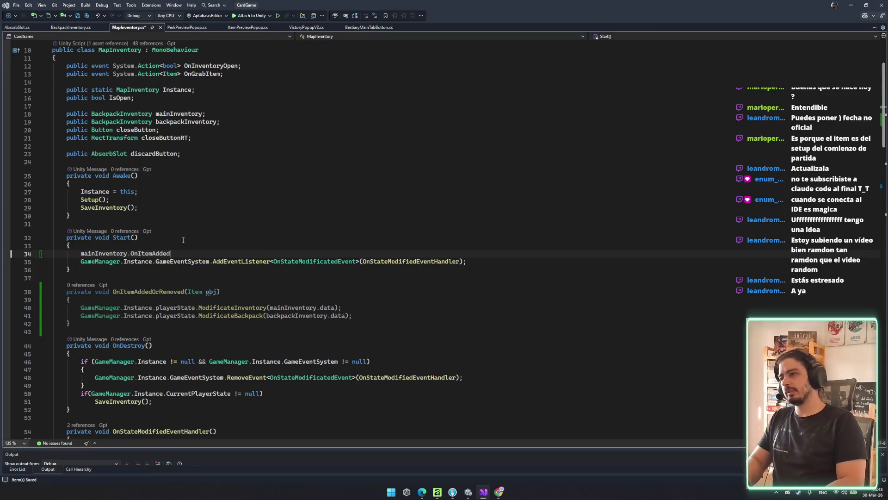
{"action": "type", "text": "+="}
{"action": "key", "text": "Tab"}
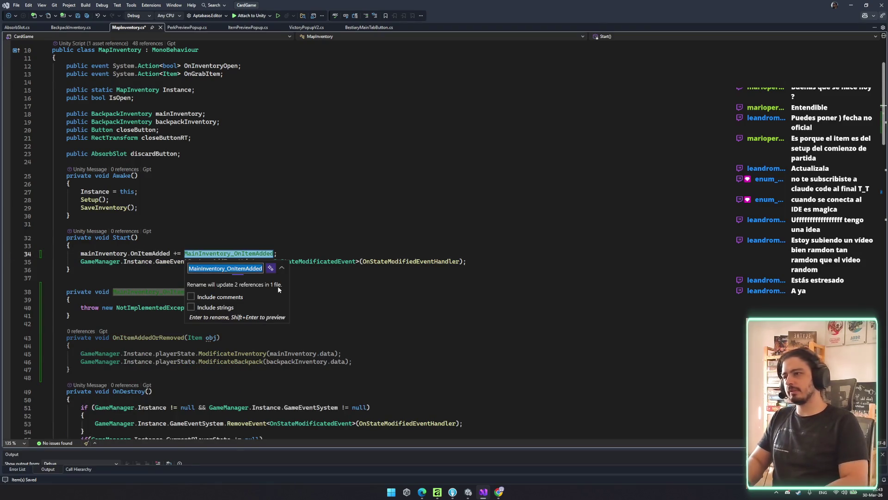
{"action": "key", "text": "Return"}
- Delete the unused handler stub generated by the subscription
{"action": "double_click", "coordinate": [148, 337]}
{"action": "key", "text": "ctrl+c"}
{"action": "double_click", "coordinate": [229, 253]}
{"action": "key", "text": "ctrl+v"}
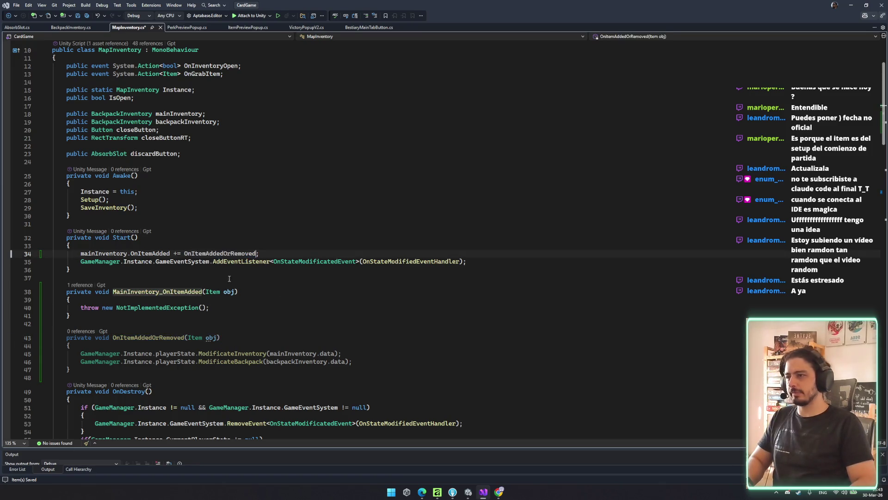
{"action": "left_click_drag", "start_coordinate": [53, 324], "coordinate": [158, 284]}
{"action": "key", "text": "Delete"}
- Duplicate the line as a mainInventory.OnItemRemoved subscription and save
{"action": "left_click", "coordinate": [289, 253]}
{"action": "key", "text": "ctrl+d"}
{"action": "key", "text": "ctrl+d"}
{"action": "key", "text": "ctrl+d"}
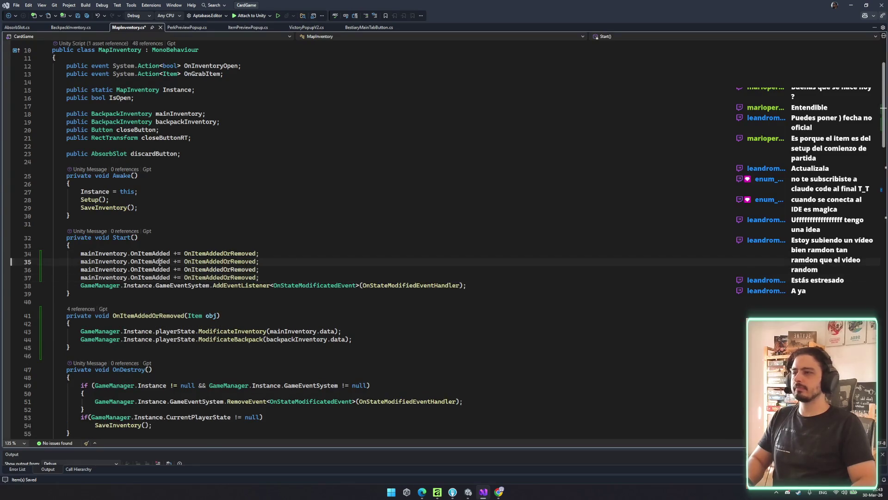
{"action": "double_click", "coordinate": [149, 261]}
{"action": "type", "text": "on"}
{"action": "key", "text": "Down"}
{"action": "key", "text": "Tab"}
{"action": "key", "text": "ctrl+s"}
- Change the third subscription line to use backpackInventory and save
{"action": "double_click", "coordinate": [104, 270]}
{"action": "type", "text": "be"}
{"action": "key", "text": "BackSpace"}
{"action": "type", "text": "ackp"}
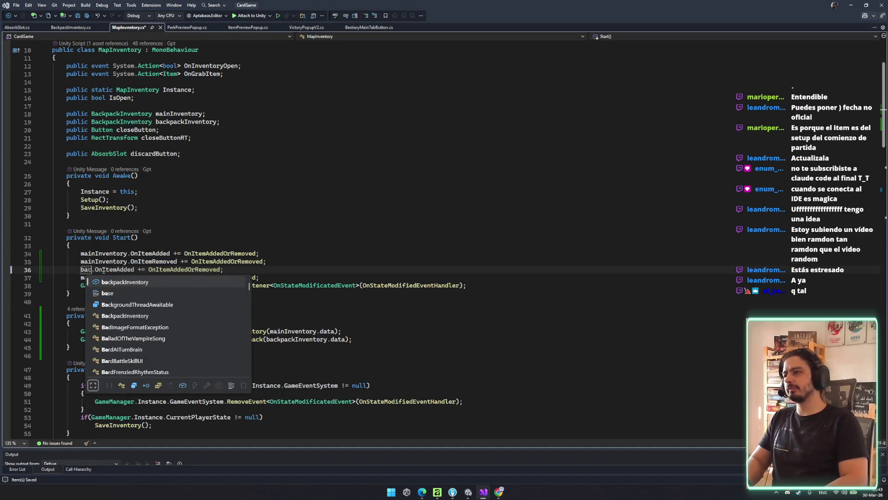
{"action": "key", "text": "Tab"}
{"action": "key", "text": "ctrl+s"}
- Make the fourth line a backpackInventory.OnItemRemoved subscription and save
{"action": "key", "text": "ctrl+c"}
{"action": "double_click", "coordinate": [103, 277]}
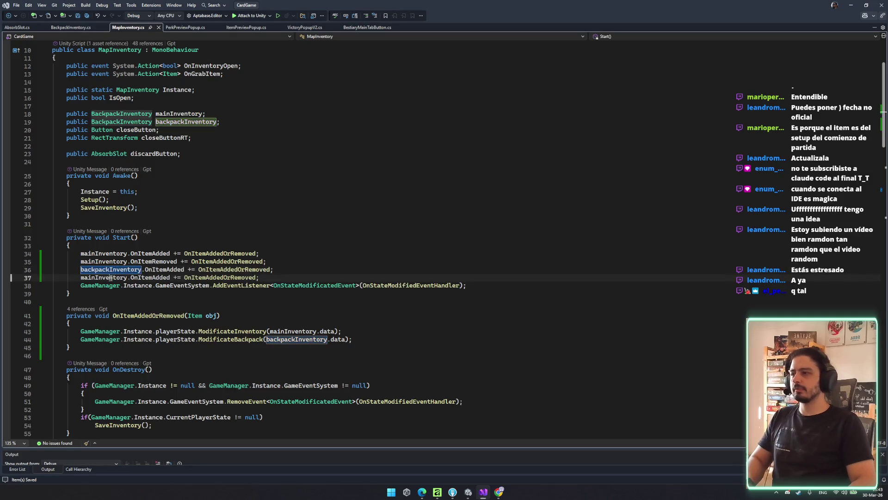
{"action": "key", "text": "ctrl+v"}
{"action": "double_click", "coordinate": [171, 278]}
{"action": "type", "text": "OnItemRemoved"}
{"action": "key", "text": "ctrl+s"}
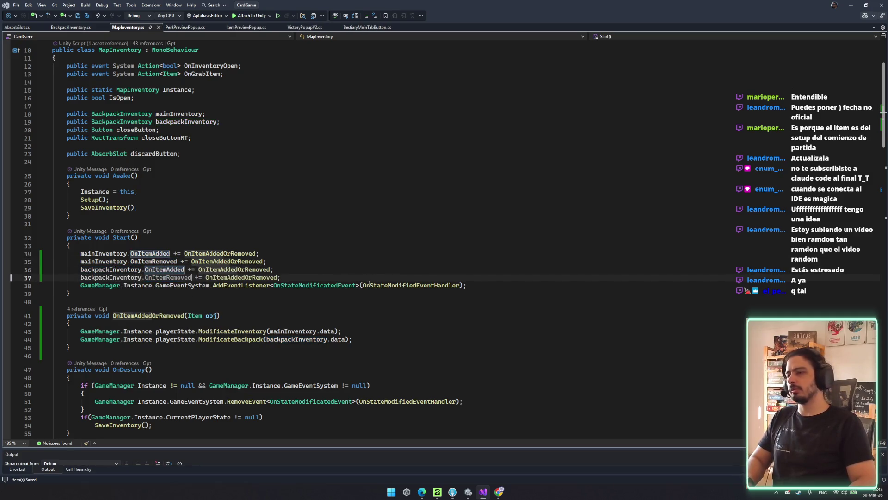
- Review OnItemAddedOrRemoved and SaveInventory's save calls, then switch to Unity to recompile
{"action": "left_click", "coordinate": [407, 285]}
{"action": "left_click", "coordinate": [512, 323]}
{"action": "scroll", "coordinate": [513, 360], "scroll_direction": "down", "scroll_amount": 1}
{"action": "scroll", "coordinate": [513, 360], "scroll_direction": "down", "scroll_amount": 5}
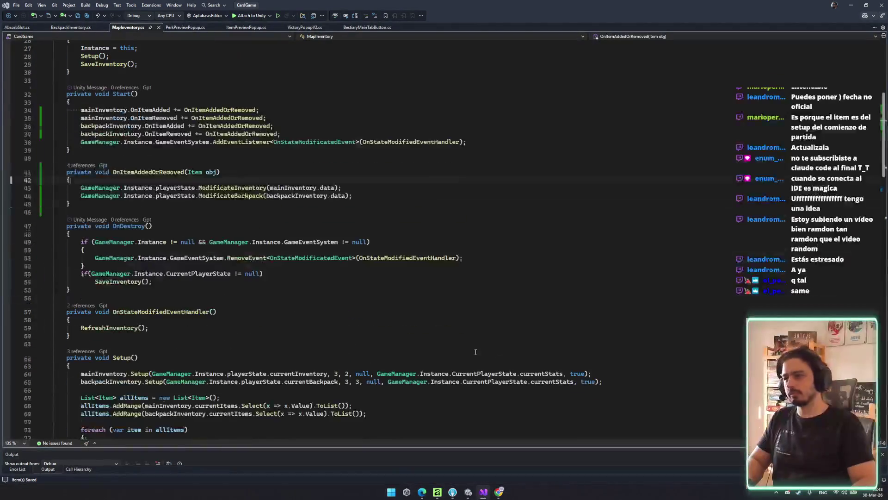
{"action": "left_click", "coordinate": [278, 319]}
{"action": "scroll", "coordinate": [211, 175], "scroll_direction": "down", "scroll_amount": 20}
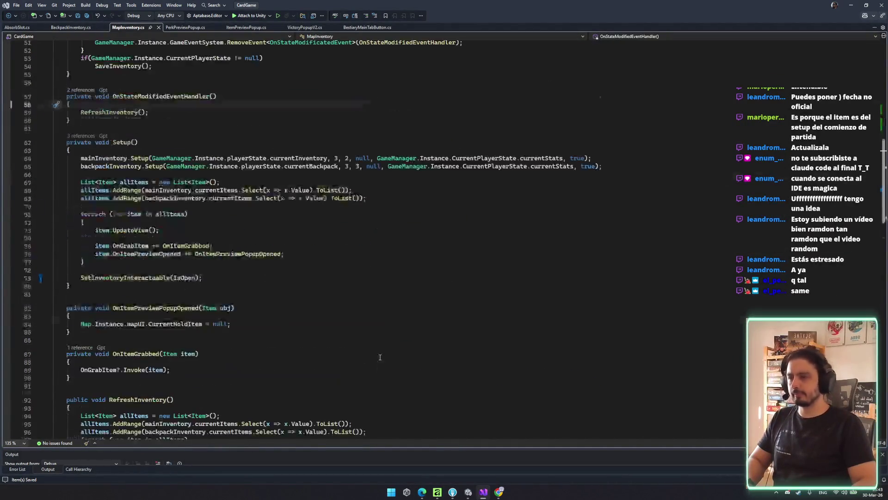
{"action": "mouse_move", "coordinate": [71, 219]}
{"action": "left_mouse_down"}
{"action": "mouse_move", "coordinate": [79, 244]}
{"action": "mouse_move", "coordinate": [397, 234]}
{"action": "left_mouse_up"}
{"action": "left_click", "coordinate": [137, 217]}
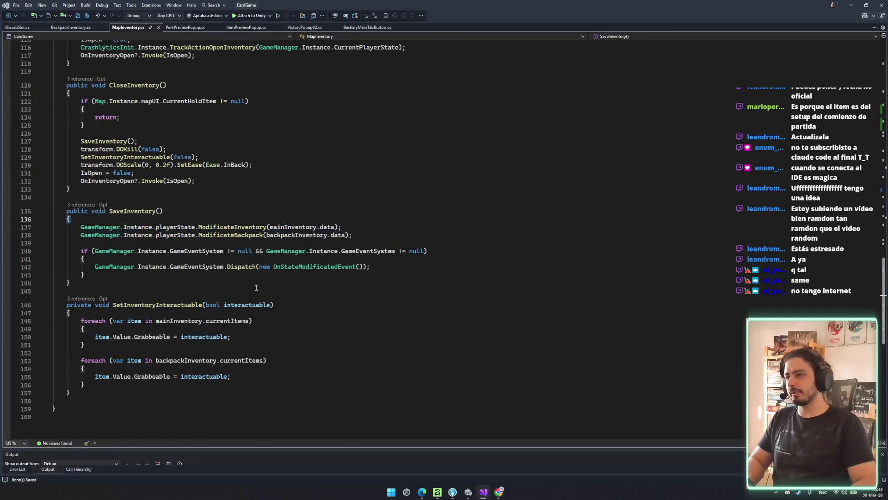
{"action": "scroll", "coordinate": [421, 329], "scroll_direction": "up", "scroll_amount": 10}
{"action": "left_click", "coordinate": [421, 329]}
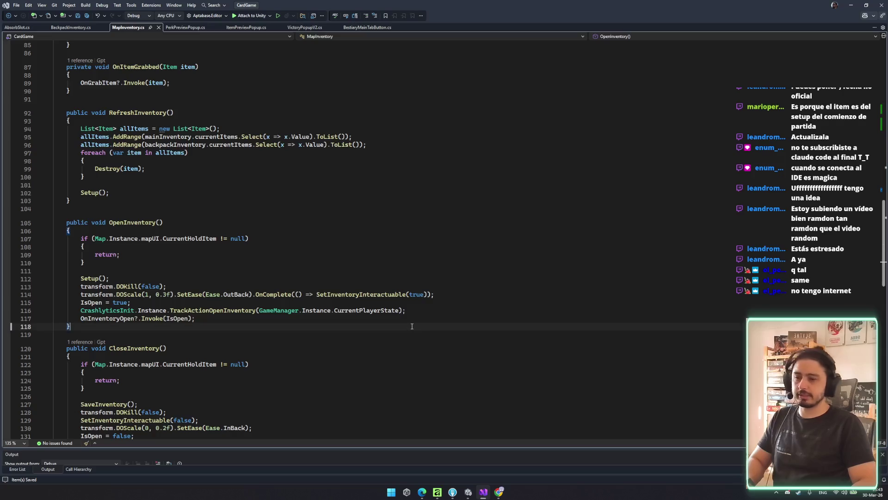
{"action": "scroll", "coordinate": [421, 329], "scroll_direction": "up", "scroll_amount": 18}
{"action": "left_click", "coordinate": [437, 320]}
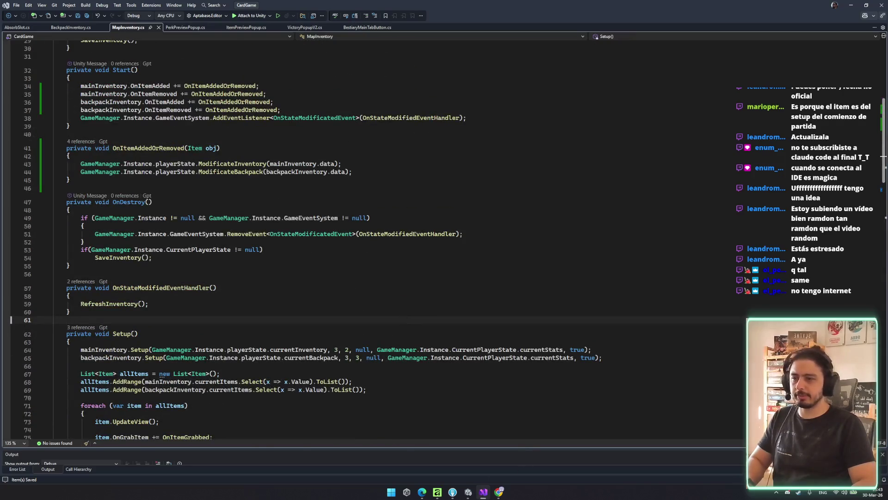
{"action": "left_click", "coordinate": [468, 492]}
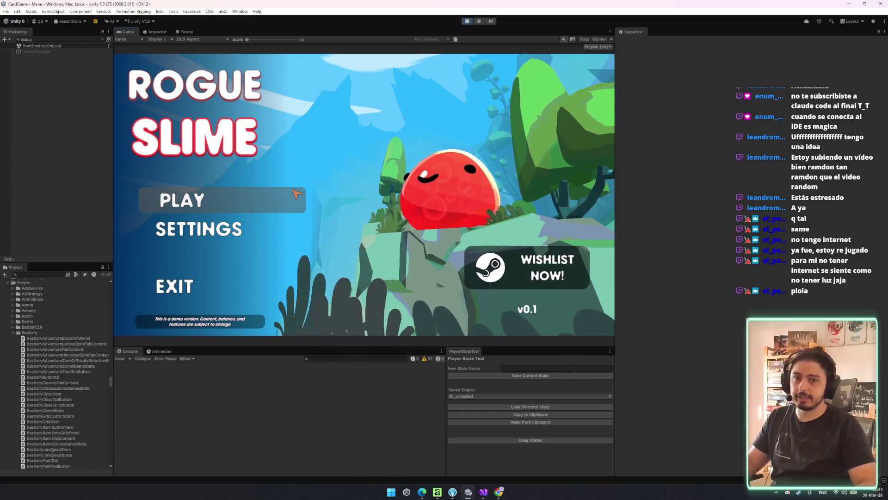
- Start the game, continue past the Warrior inventory, and confirm absorbing the Absorb Shield
{"action": "left_click", "coordinate": [233, 192]}
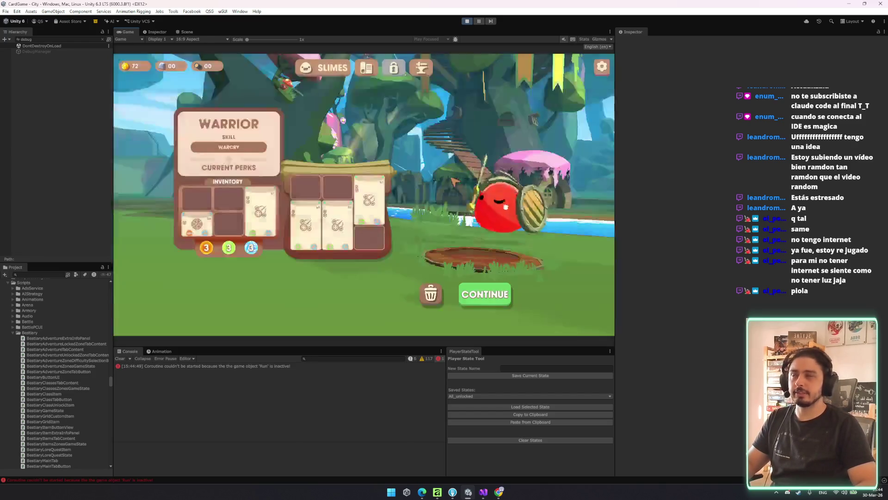
{"action": "left_click", "coordinate": [480, 287]}
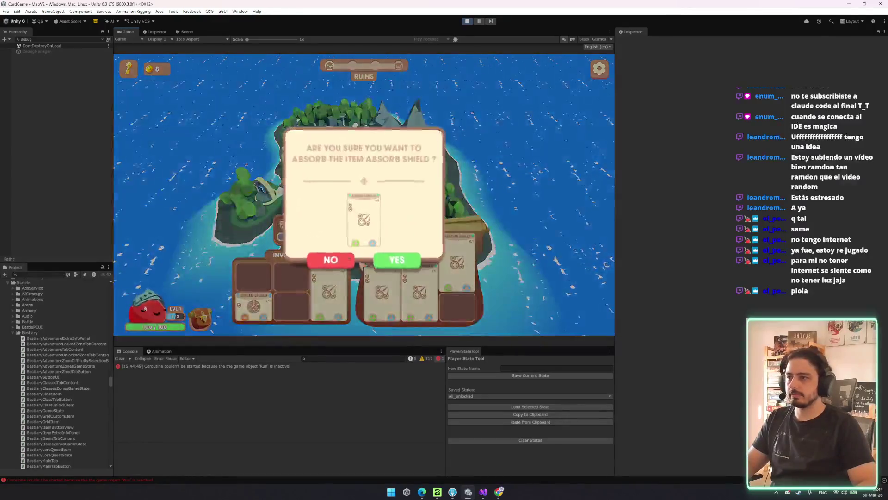
{"action": "left_click", "coordinate": [402, 263]}
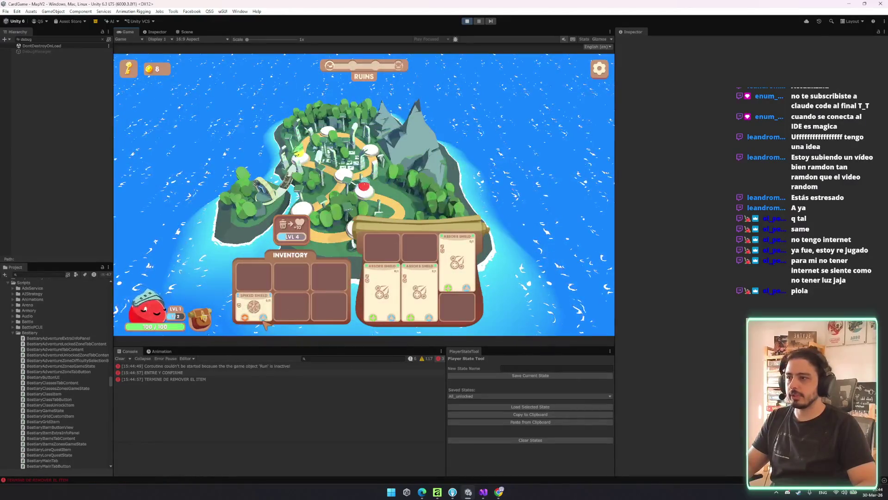
- Rearrange the Spiked and Absorb Shield cards, cancel absorbing Spiked Shield, confirm the first card
{"action": "left_click_drag", "start_coordinate": [259, 303], "coordinate": [291, 278]}
{"action": "left_click_drag", "start_coordinate": [397, 287], "coordinate": [296, 291]}
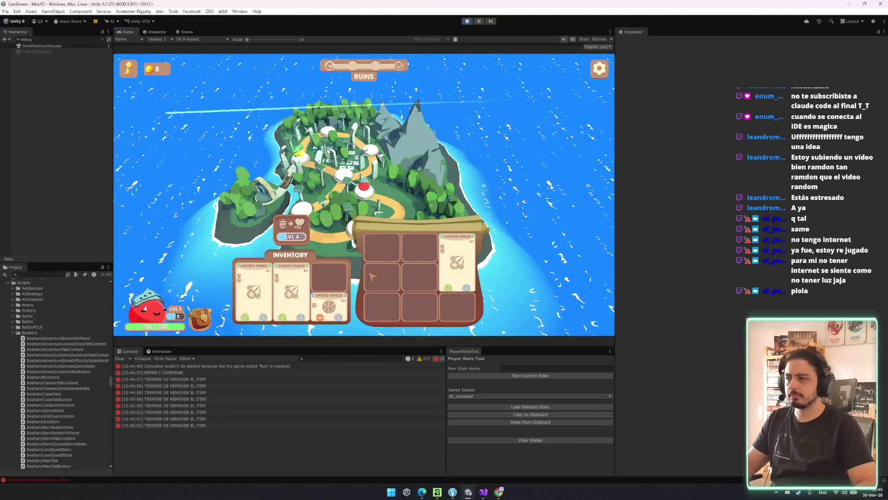
{"action": "left_click_drag", "start_coordinate": [329, 307], "coordinate": [280, 289]}
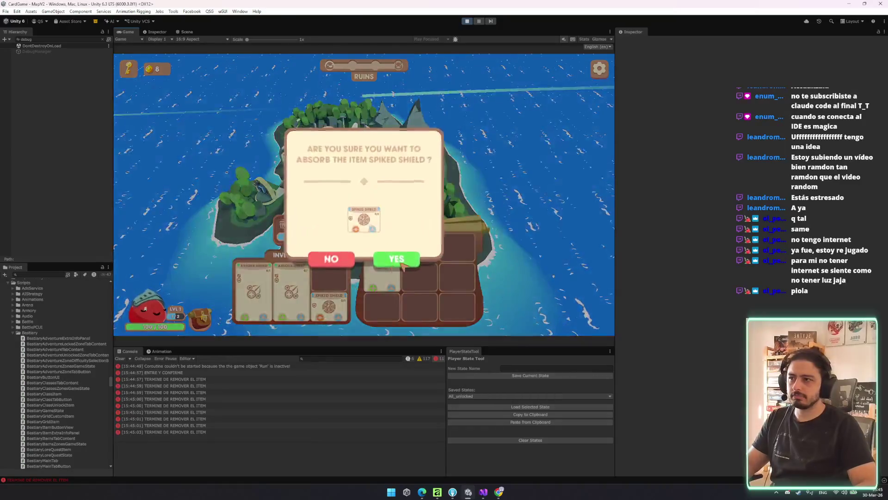
{"action": "left_click", "coordinate": [224, 332]}
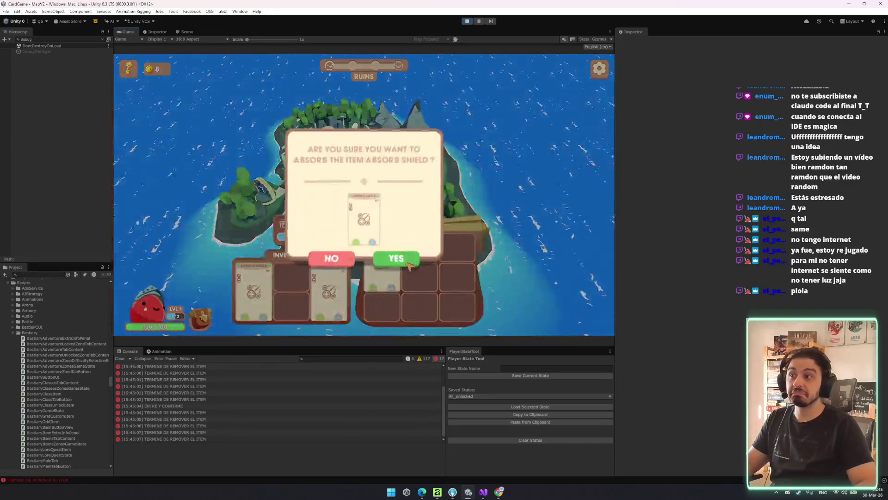
{"action": "left_click", "coordinate": [396, 259]}
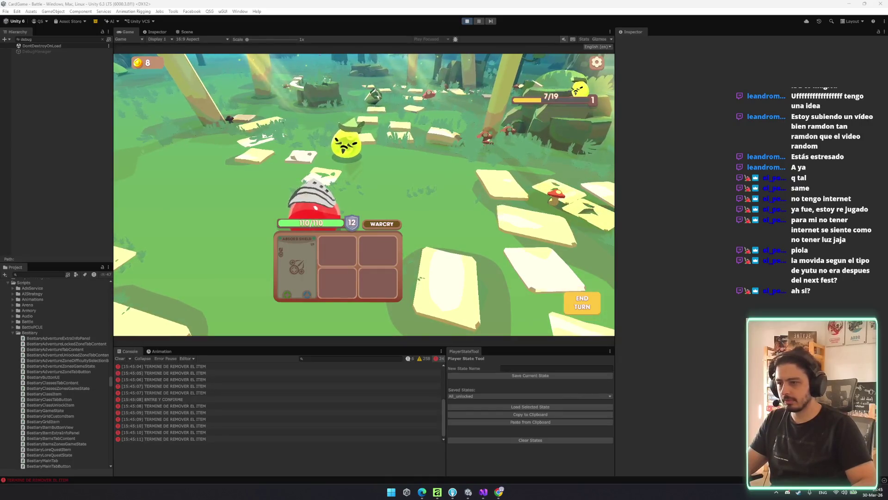
- Switch from Unity to the Steamworks dashboard in Chrome
{"action": "left_click", "coordinate": [499, 492]}
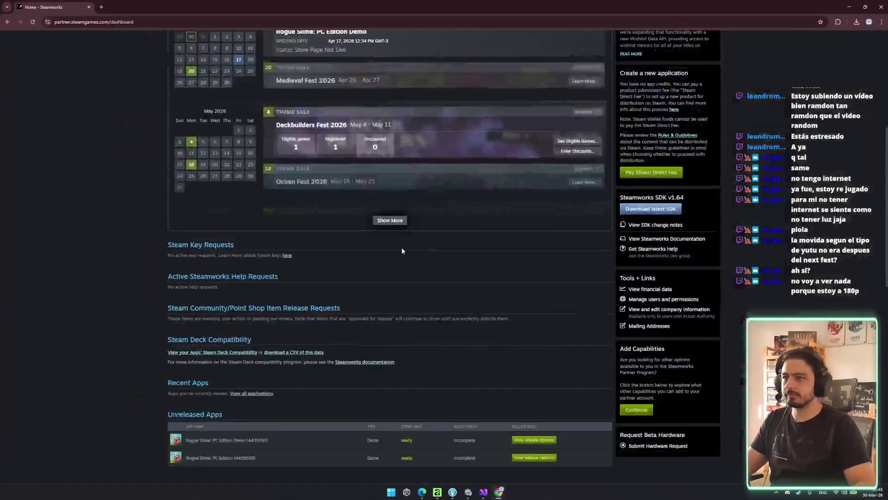
- Load more upcoming events on the dashboard and read the demo build review notice
{"action": "scroll", "coordinate": [426, 207], "scroll_direction": "up", "scroll_amount": 4}
{"action": "left_click", "coordinate": [390, 394]}
{"action": "scroll", "coordinate": [370, 278], "scroll_direction": "down", "scroll_amount": 4}
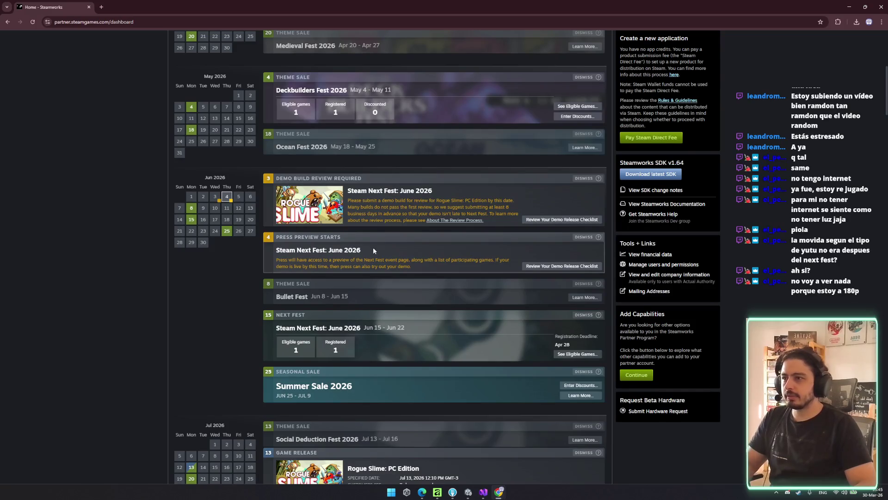
{"action": "left_click_drag", "start_coordinate": [352, 200], "coordinate": [439, 200]}
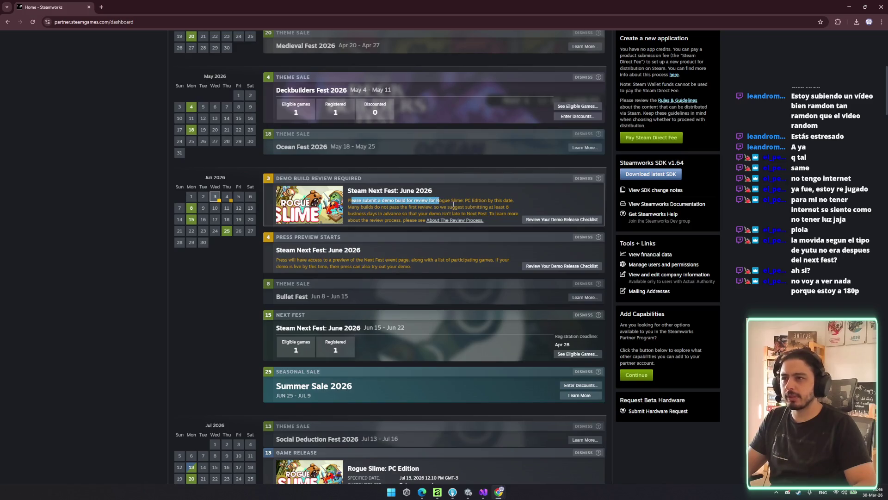
{"action": "mouse_move", "coordinate": [368, 207]}
{"action": "left_mouse_down"}
{"action": "mouse_move", "coordinate": [446, 206]}
{"action": "mouse_move", "coordinate": [415, 214]}
{"action": "left_mouse_up"}
{"action": "left_click", "coordinate": [376, 220]}
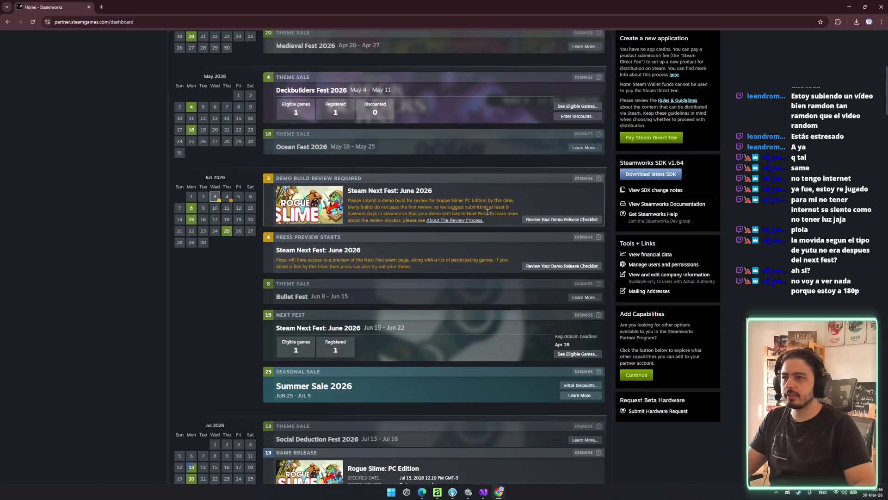
- Open the Steam Next Fest: June 2026 registration page in a new tab
{"action": "left_click_drag", "start_coordinate": [485, 214], "coordinate": [442, 215]}
{"action": "left_click", "coordinate": [442, 216]}
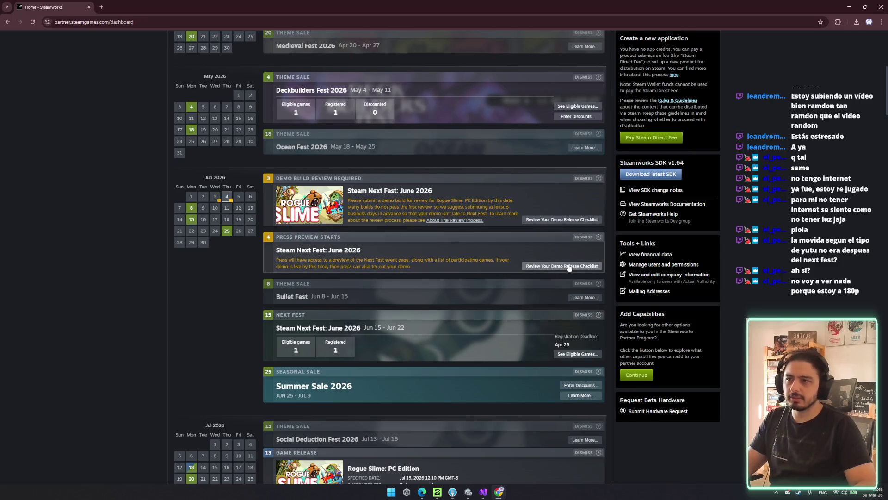
{"action": "left_click", "coordinate": [591, 355]}
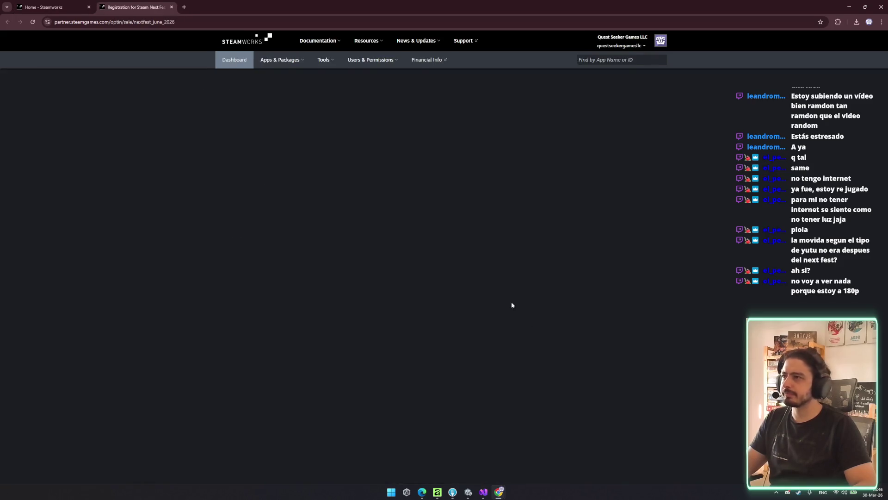
{"action": "mouse_move", "coordinate": [219, 246]}
{"action": "left_mouse_down"}
{"action": "mouse_move", "coordinate": [322, 241]}
{"action": "mouse_move", "coordinate": [324, 252]}
{"action": "left_mouse_up"}
{"action": "left_click", "coordinate": [263, 257]}
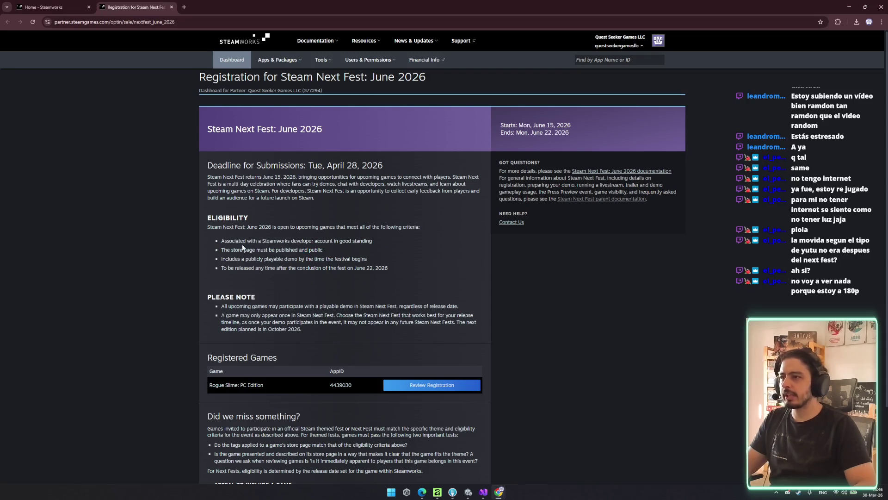
{"action": "left_click_drag", "start_coordinate": [285, 249], "coordinate": [346, 243]}
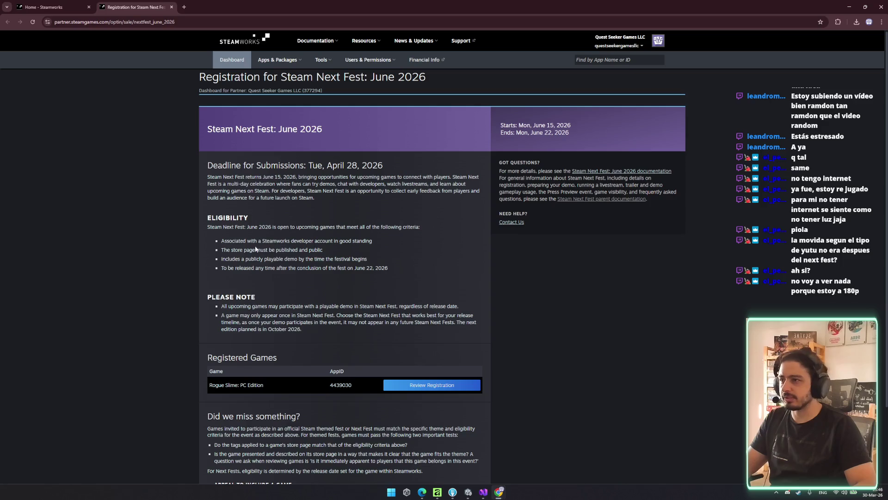
{"action": "left_click_drag", "start_coordinate": [229, 241], "coordinate": [358, 241]}
{"action": "left_click", "coordinate": [289, 242]}
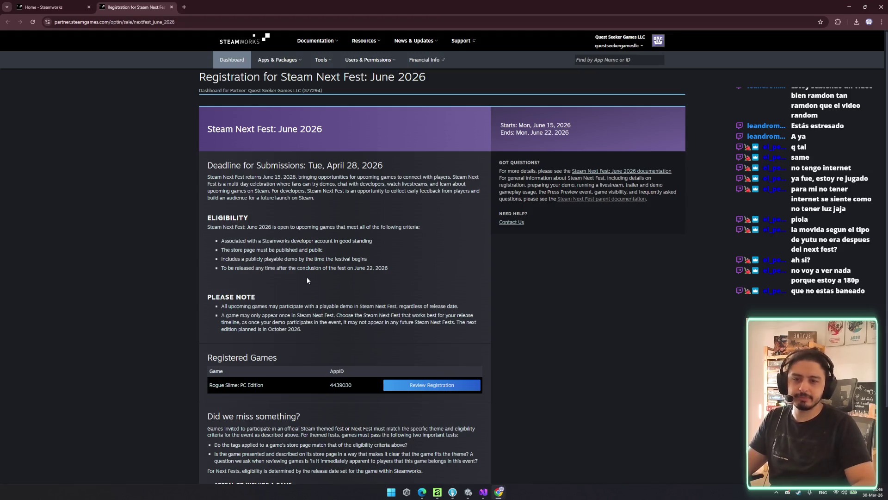
{"action": "left_click_drag", "start_coordinate": [382, 247], "coordinate": [255, 240]}
{"action": "left_click", "coordinate": [343, 279]}
{"action": "left_click_drag", "start_coordinate": [378, 261], "coordinate": [218, 262]}
{"action": "left_click", "coordinate": [255, 269]}
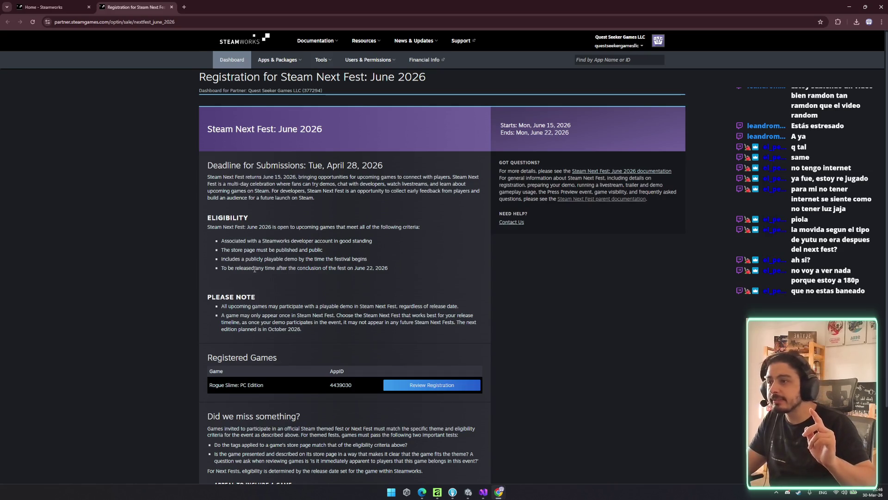
{"action": "left_click_drag", "start_coordinate": [255, 257], "coordinate": [271, 259]}
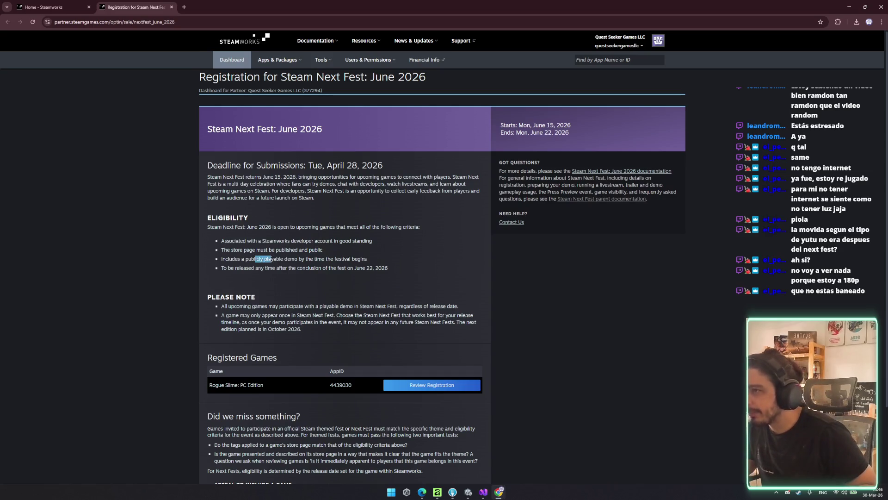
{"action": "left_click", "coordinate": [313, 266]}
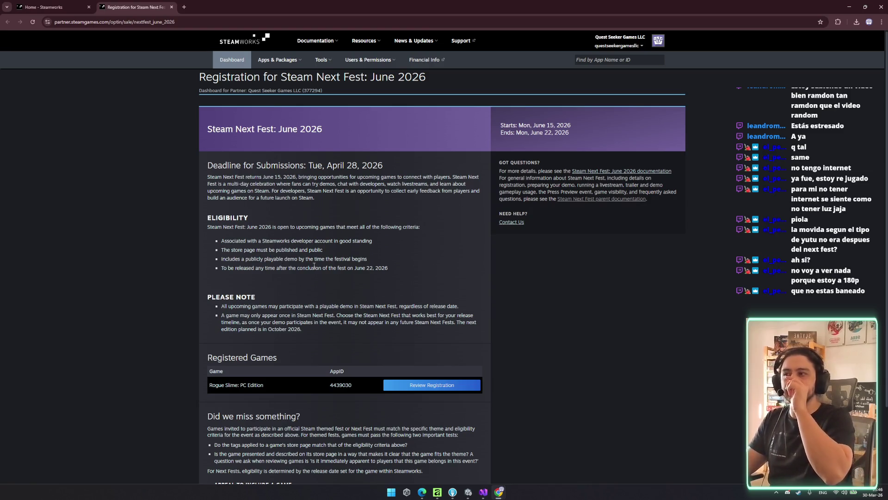
{"action": "left_click_drag", "start_coordinate": [234, 269], "coordinate": [321, 271]}
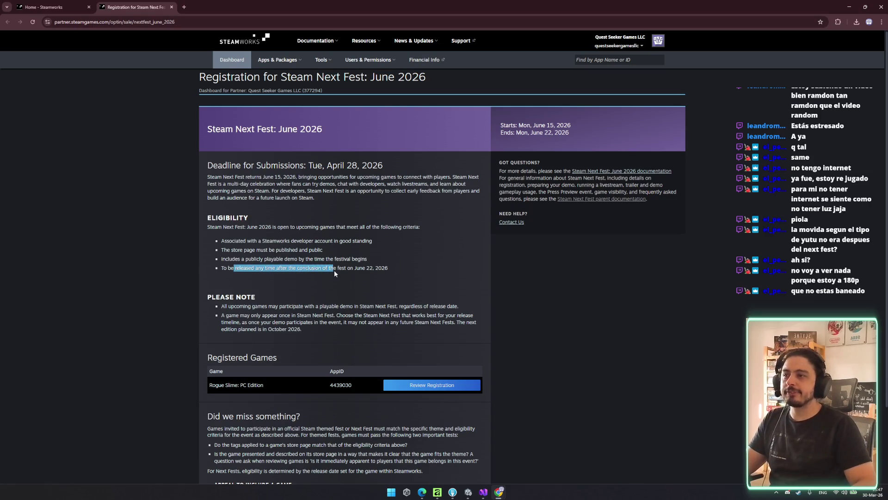
{"action": "left_click", "coordinate": [330, 283]}
{"action": "left_click_drag", "start_coordinate": [319, 268], "coordinate": [392, 268]}
{"action": "left_click", "coordinate": [356, 300]}
{"action": "scroll", "coordinate": [356, 300], "scroll_direction": "down", "scroll_amount": 1}
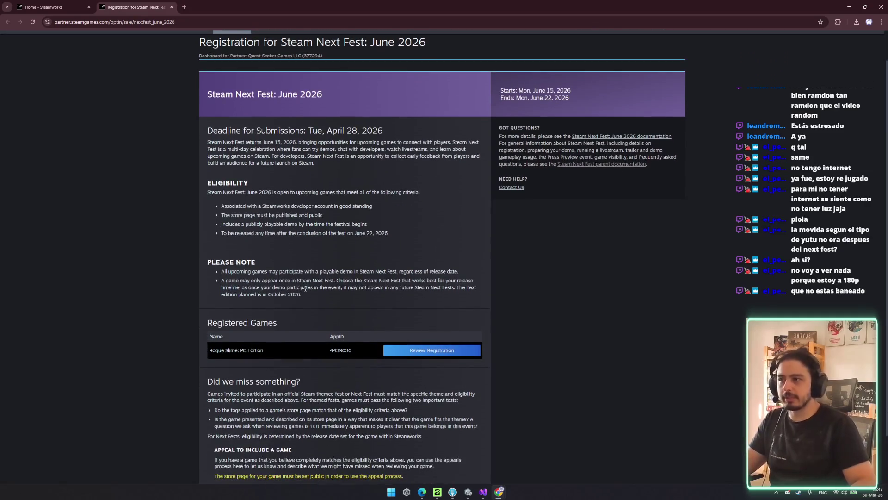
{"action": "left_click_drag", "start_coordinate": [310, 280], "coordinate": [333, 287]}
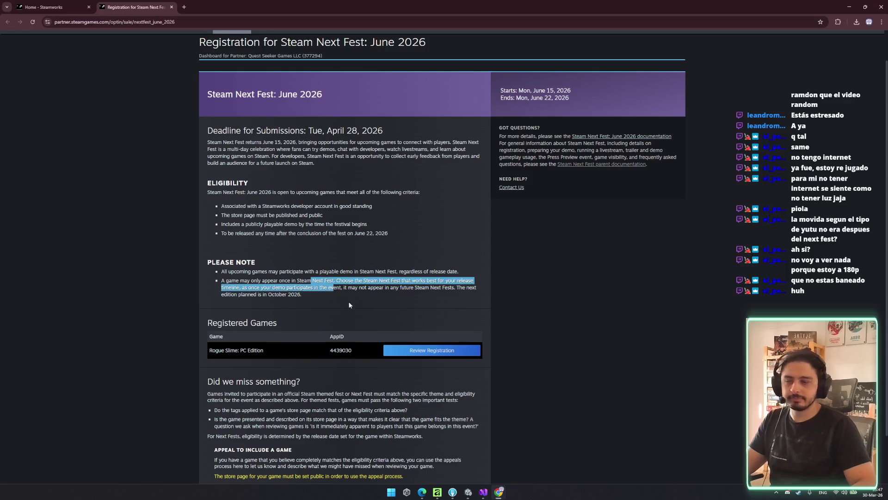
{"action": "scroll", "coordinate": [347, 300], "scroll_direction": "down", "scroll_amount": 2}
{"action": "left_click", "coordinate": [394, 384]}
{"action": "scroll", "coordinate": [359, 276], "scroll_direction": "up", "scroll_amount": 2}
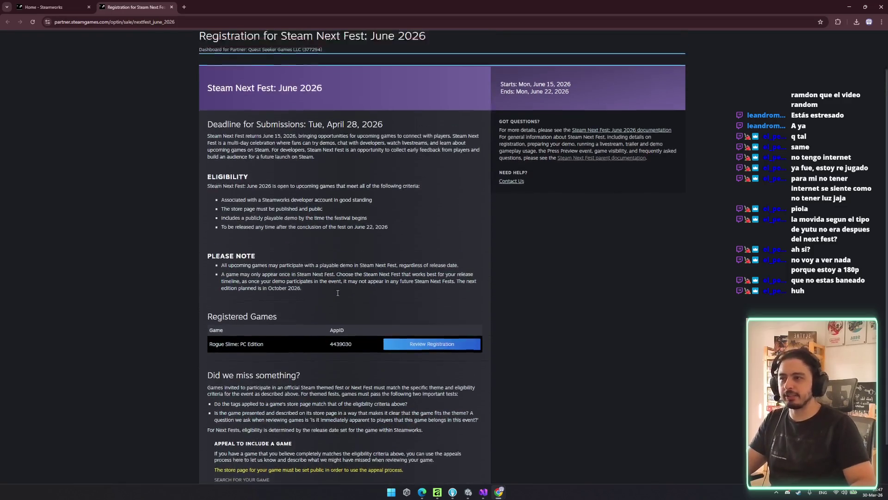
{"action": "key", "text": "alt+Tab"}
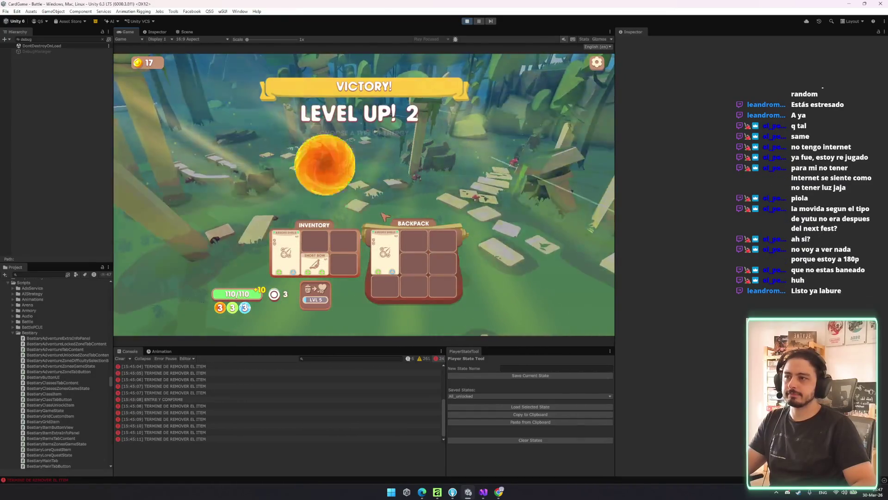
- Take the green energy orb, discard an Absorb Shield, and place Short Bow bottom-right
{"action": "left_click", "coordinate": [364, 165]}
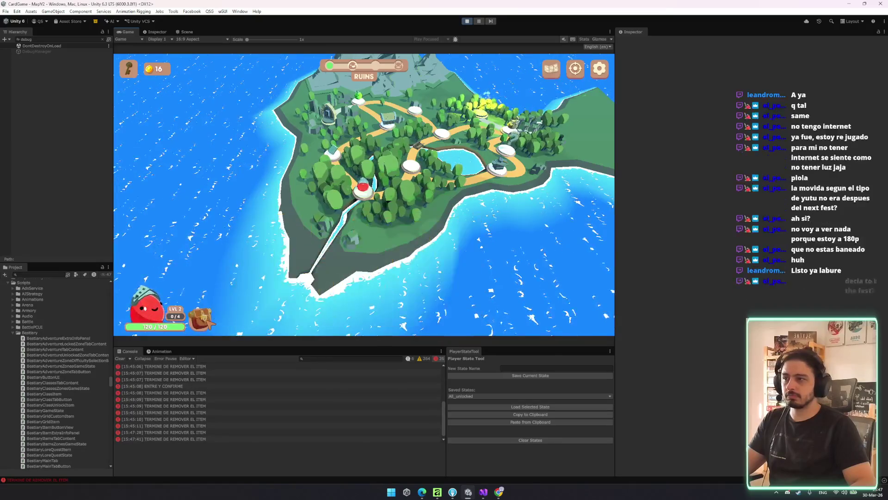
{"action": "mouse_move", "coordinate": [262, 276]}
{"action": "left_mouse_down"}
{"action": "mouse_move", "coordinate": [295, 275]}
{"action": "mouse_move", "coordinate": [305, 289]}
{"action": "mouse_move", "coordinate": [291, 229]}
{"action": "left_mouse_up"}
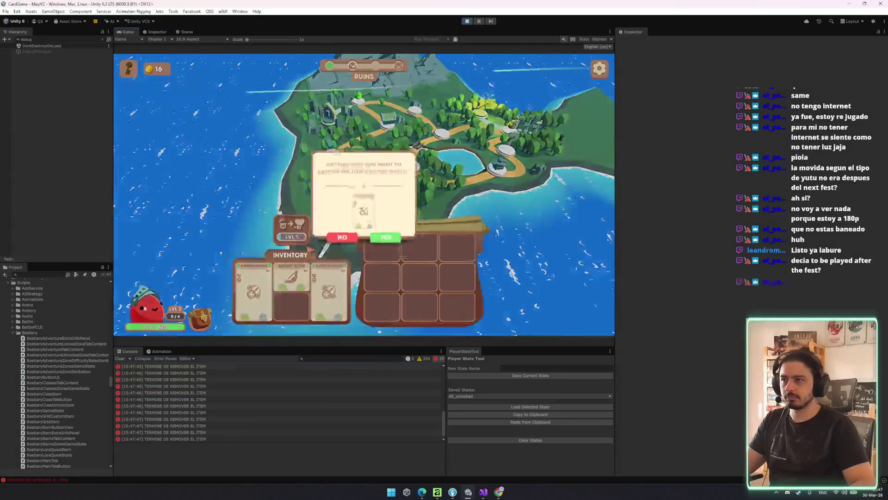
{"action": "key", "text": "Return"}
{"action": "mouse_move", "coordinate": [307, 289]}
{"action": "left_mouse_down"}
{"action": "mouse_move", "coordinate": [299, 227]}
{"action": "mouse_move", "coordinate": [379, 236]}
{"action": "mouse_move", "coordinate": [365, 224]}
{"action": "left_mouse_up"}
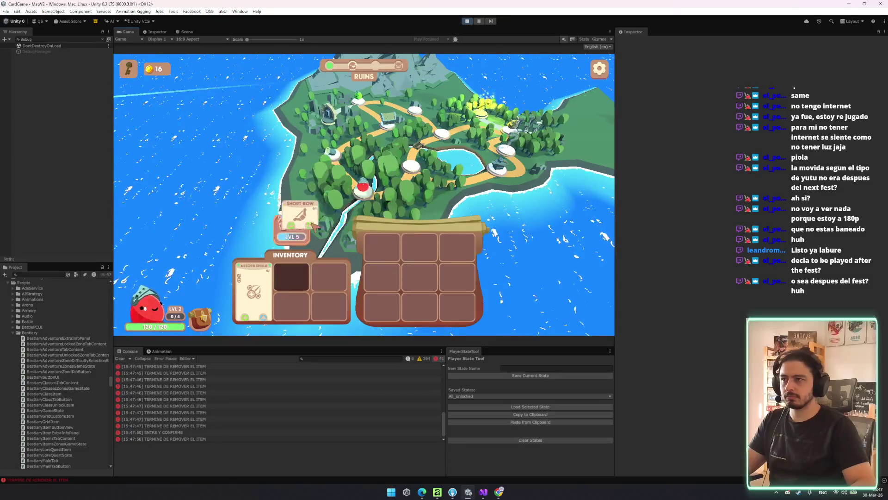
{"action": "mouse_move", "coordinate": [293, 240]}
{"action": "left_mouse_down"}
{"action": "mouse_move", "coordinate": [324, 277]}
{"action": "mouse_move", "coordinate": [332, 305]}
{"action": "left_mouse_up"}
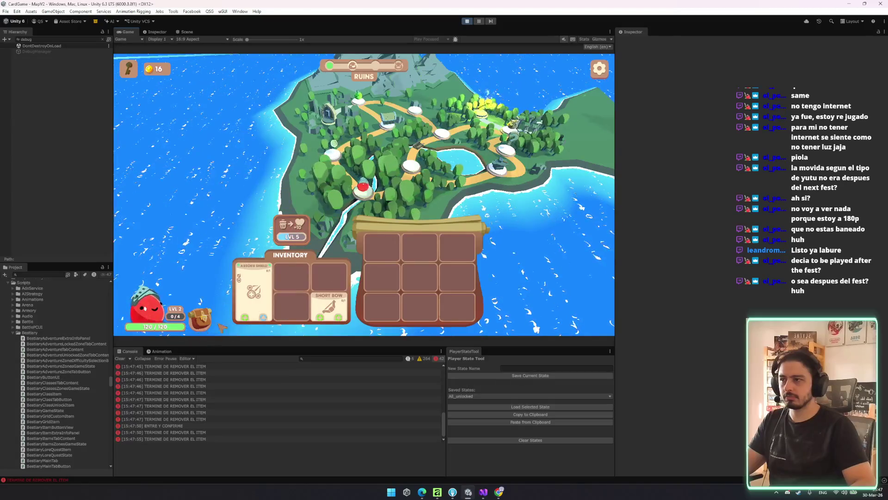
- Close the inventory and follow the ENTRE Y CONFIRME log's stack trace to ConfirmDiscardPopup.cs
{"action": "left_click", "coordinate": [200, 318]}
{"action": "left_click", "coordinate": [238, 422]}
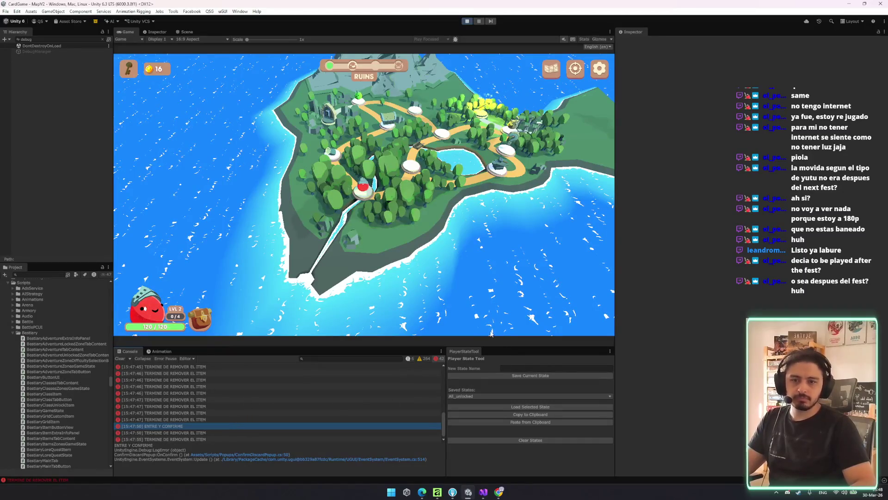
{"action": "key", "text": "alt+Tab"}
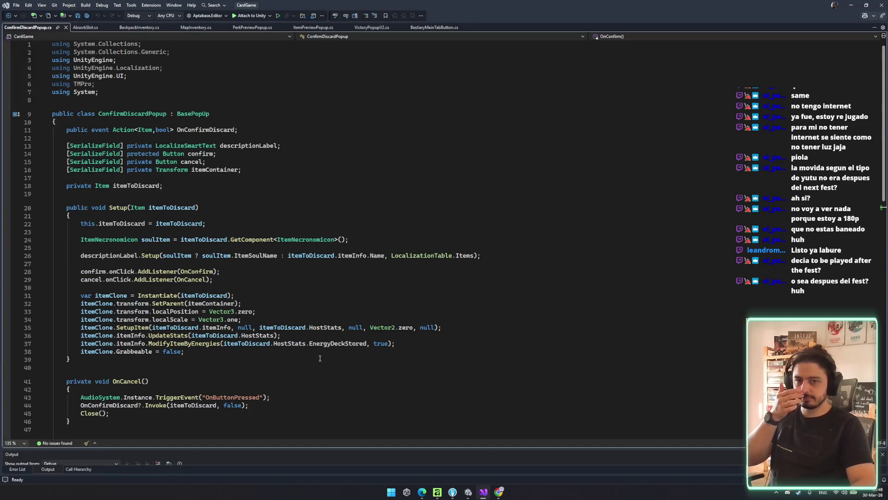
- Bring the Steamworks release-progress page for Rogue Slime: PC Edition Demo to the front
{"action": "key", "text": "alt+Tab"}
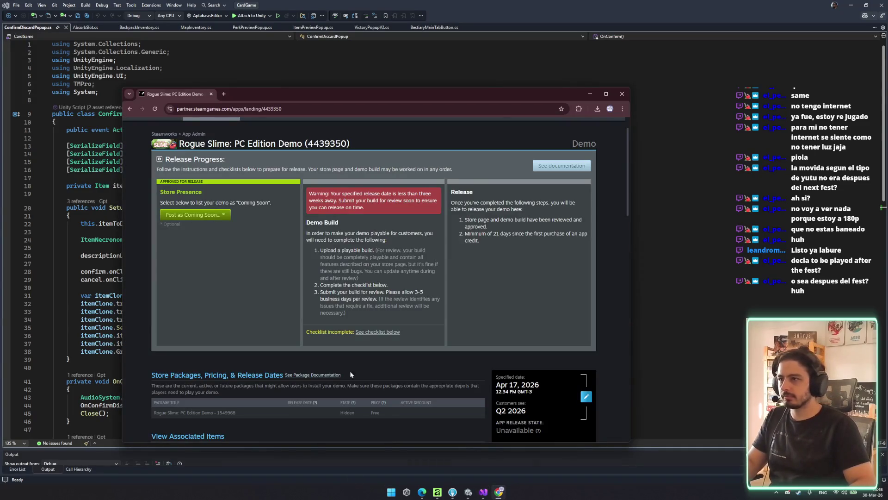
- Open the Steamworks dashboard and bring up the Steam Next Fest: June 2026 eligible-games page
{"action": "scroll", "coordinate": [275, 249], "scroll_direction": "down", "scroll_amount": 3}
{"action": "left_click", "coordinate": [263, 248]}
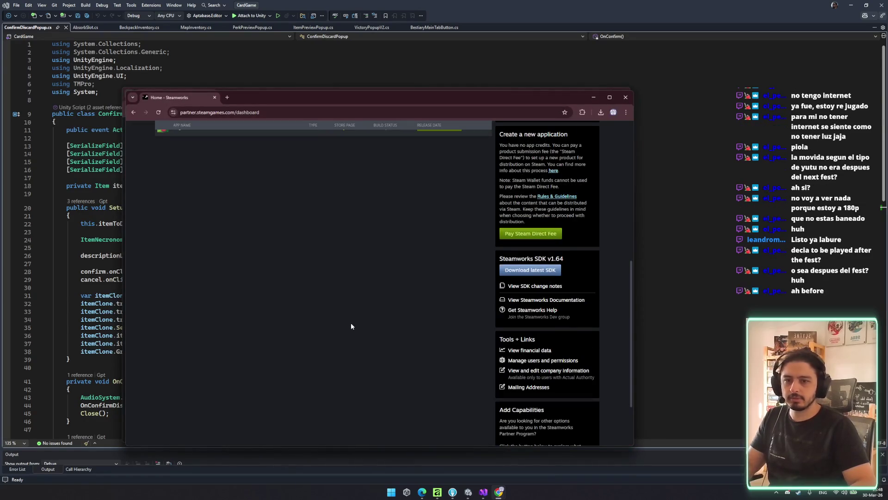
{"action": "scroll", "coordinate": [350, 309], "scroll_direction": "up", "scroll_amount": 10}
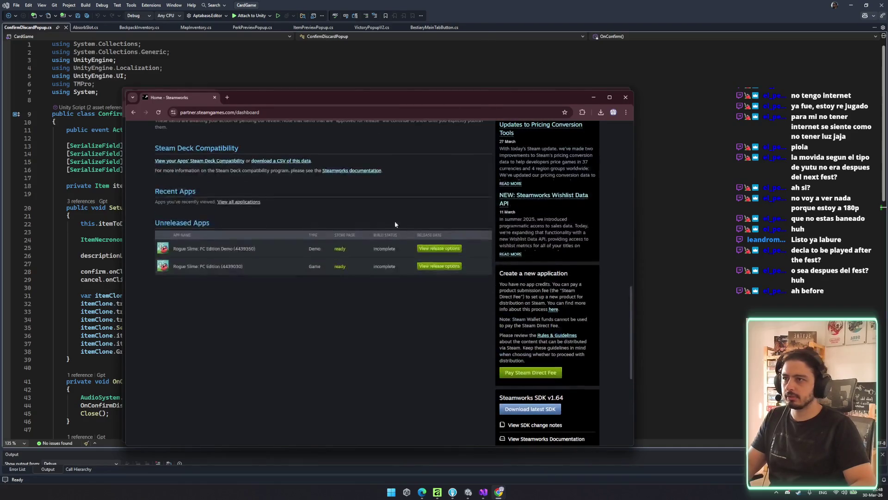
{"action": "left_click", "coordinate": [377, 399]}
{"action": "scroll", "coordinate": [432, 258], "scroll_direction": "down", "scroll_amount": 6}
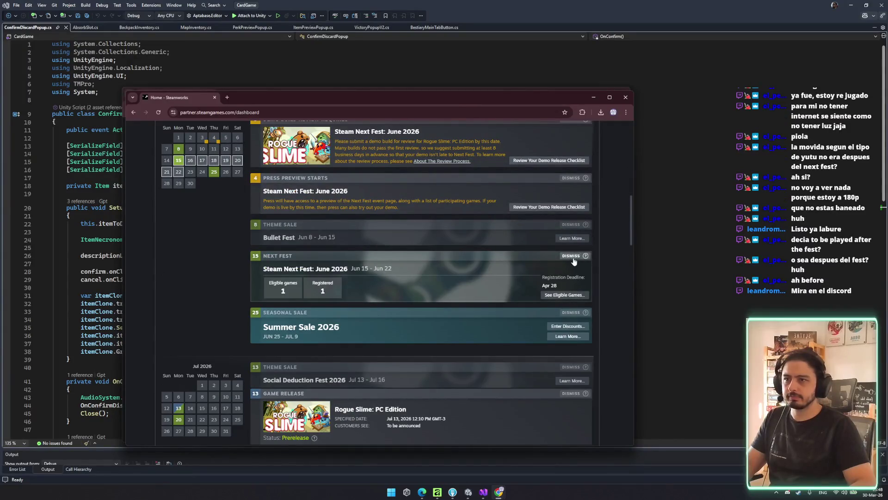
{"action": "left_click", "coordinate": [573, 296]}
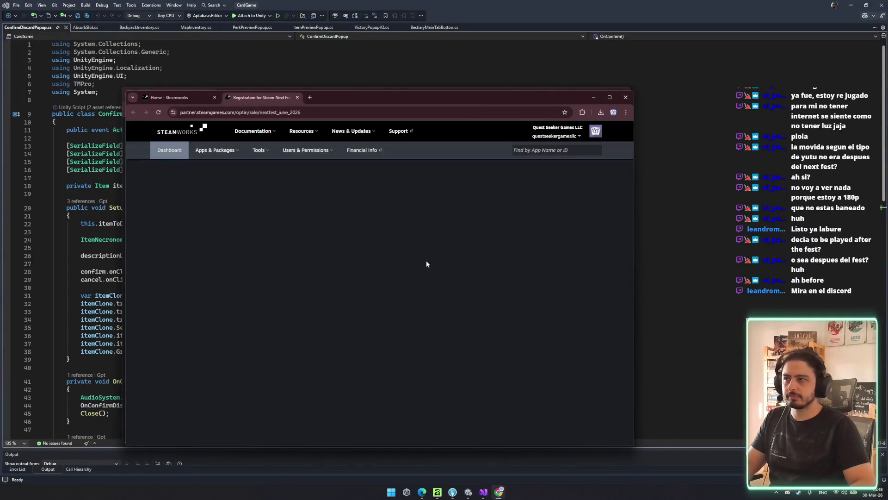
- Read the Next Fest eligibility rules, highlighting the playable-demo requirement and the fest start date
{"action": "scroll", "coordinate": [194, 323], "scroll_direction": "down", "scroll_amount": 4}
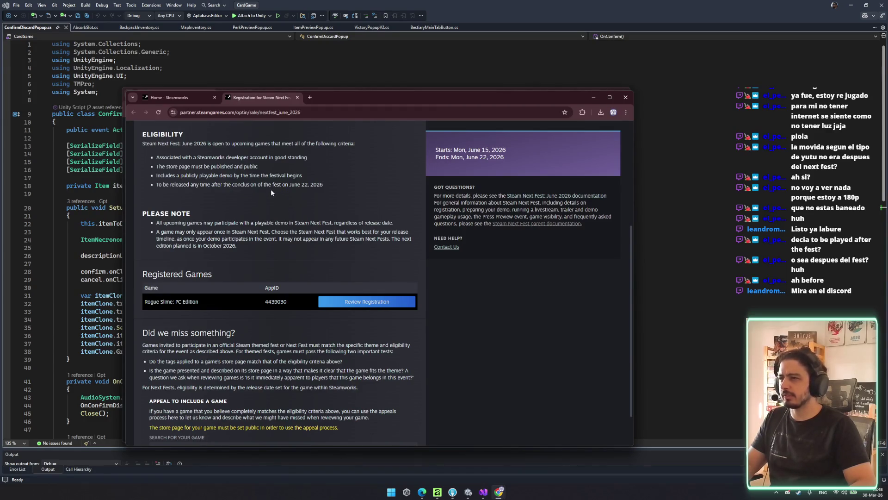
{"action": "scroll", "coordinate": [187, 196], "scroll_direction": "up", "scroll_amount": 1}
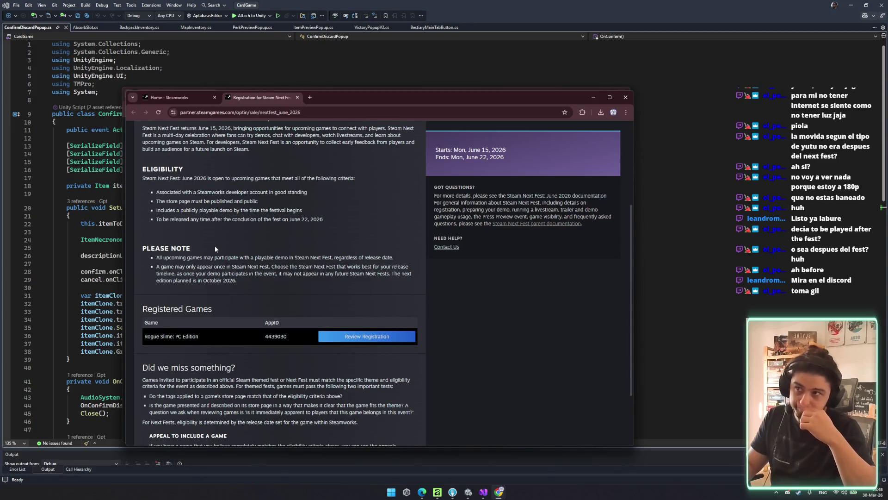
{"action": "mouse_move", "coordinate": [179, 207]}
{"action": "left_mouse_down"}
{"action": "mouse_move", "coordinate": [159, 209]}
{"action": "mouse_move", "coordinate": [246, 210]}
{"action": "left_mouse_up"}
{"action": "left_click_drag", "start_coordinate": [304, 210], "coordinate": [236, 211]}
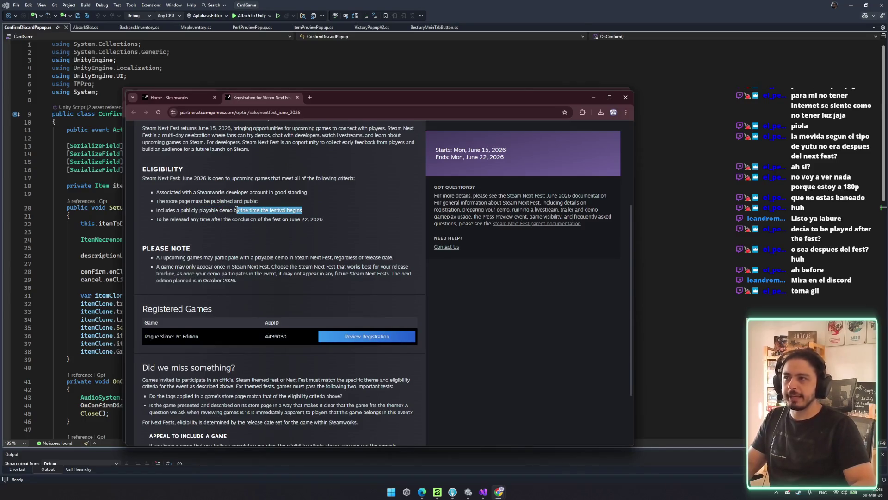
{"action": "left_click", "coordinate": [264, 209]}
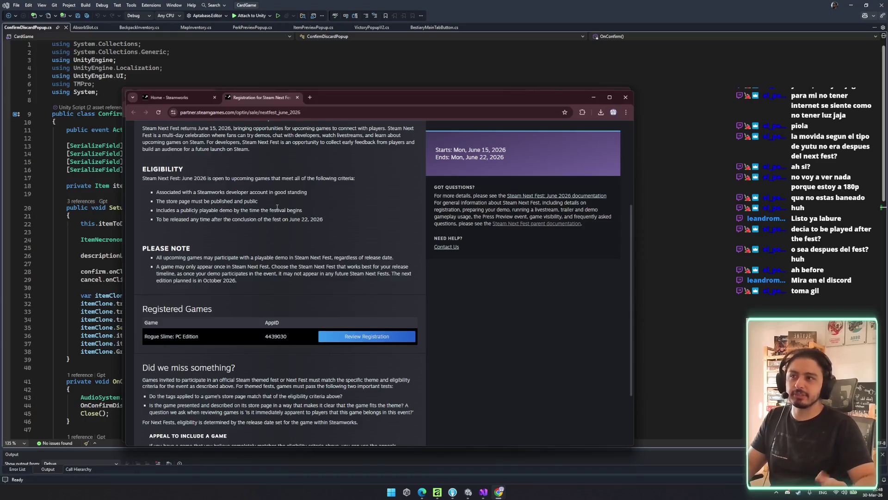
{"action": "left_click_drag", "start_coordinate": [473, 149], "coordinate": [505, 150]}
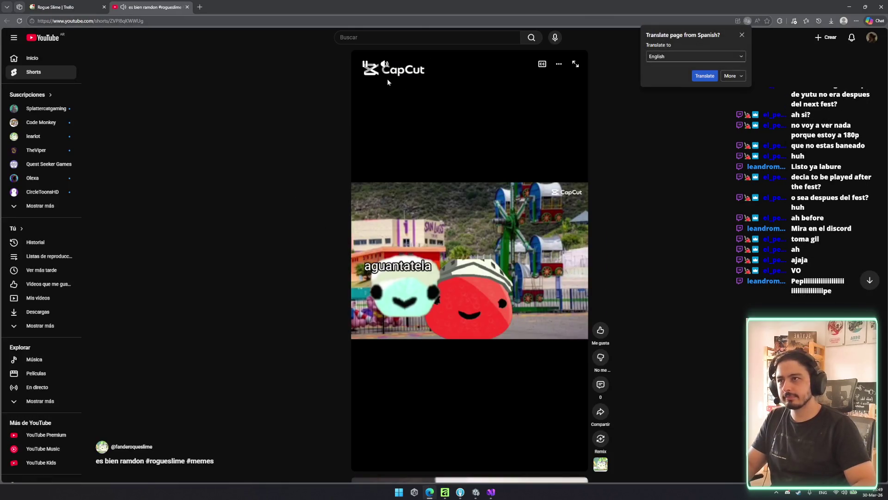
- Pause and resume the Rogue Slime meme Short, then highlight the Release State Override description in Steamworks
{"action": "left_click", "coordinate": [470, 296]}
{"action": "key", "text": "space"}
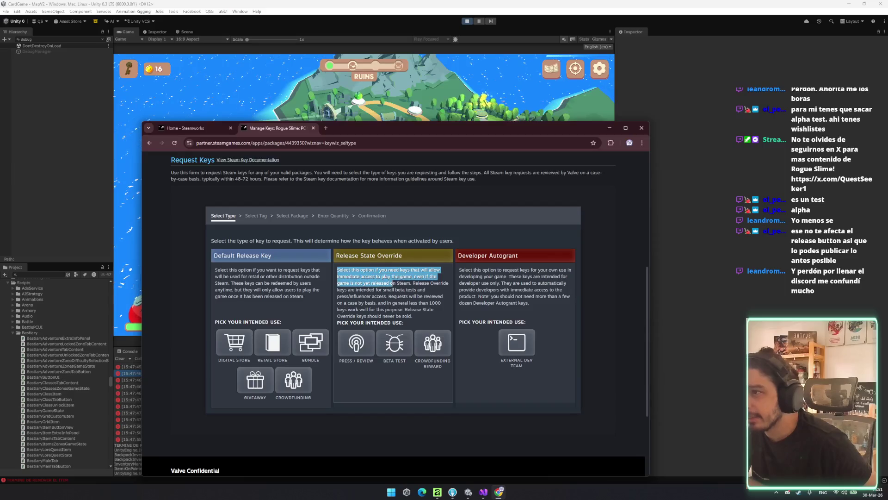
{"action": "mouse_move", "coordinate": [393, 282]}
{"action": "left_mouse_down"}
{"action": "mouse_move", "coordinate": [427, 282]}
{"action": "mouse_move", "coordinate": [348, 283]}
{"action": "mouse_move", "coordinate": [407, 289]}
{"action": "mouse_move", "coordinate": [362, 296]}
{"action": "mouse_move", "coordinate": [419, 303]}
{"action": "mouse_move", "coordinate": [407, 296]}
{"action": "mouse_move", "coordinate": [434, 309]}
{"action": "left_mouse_up"}
{"action": "left_click", "coordinate": [393, 294]}
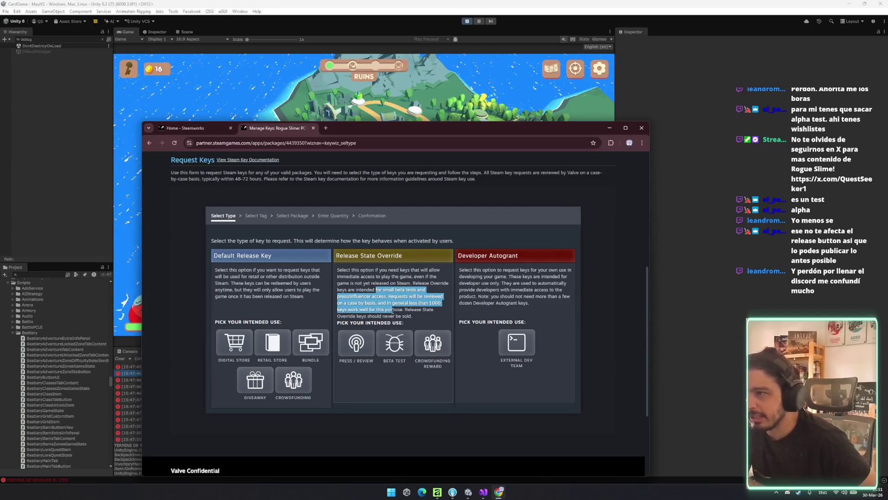
- Scroll through the Rogue Slime key type options, then bring the Unity editor back in front
{"action": "left_click", "coordinate": [407, 310]}
{"action": "scroll", "coordinate": [407, 310], "scroll_direction": "up", "scroll_amount": 1}
{"action": "scroll", "coordinate": [409, 314], "scroll_direction": "up", "scroll_amount": 3}
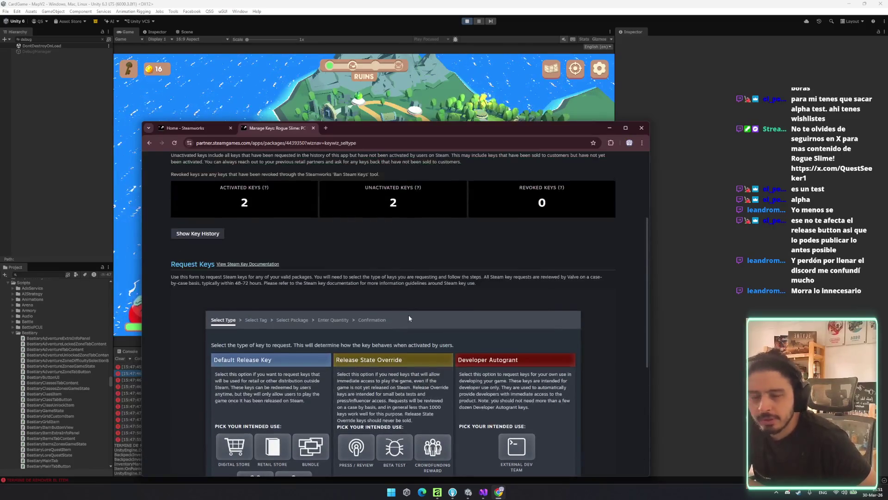
{"action": "scroll", "coordinate": [409, 314], "scroll_direction": "down", "scroll_amount": 2}
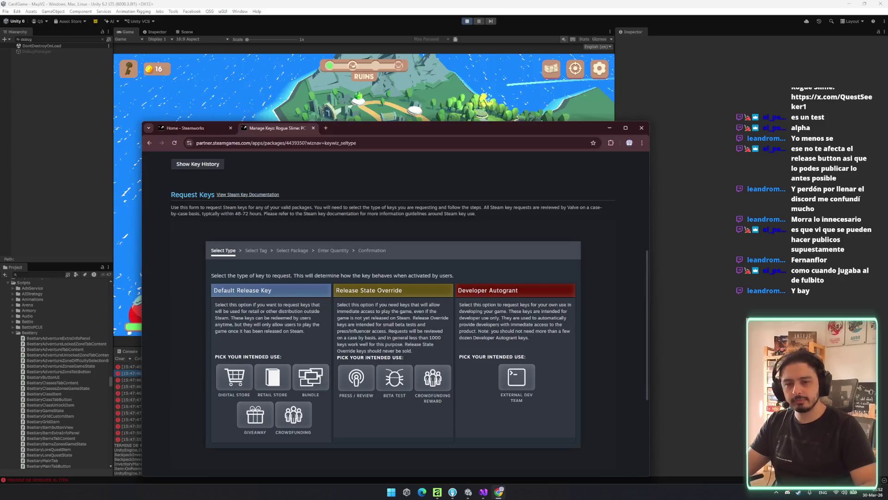
{"action": "left_click", "coordinate": [719, 345]}
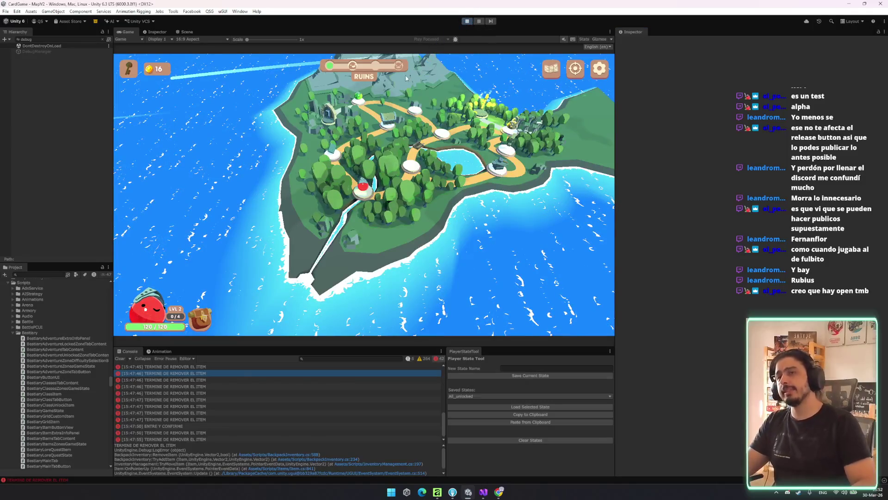
- Stop the game and delete the item-removal debug log line from BackpackInventory.cs, then save
{"action": "key", "text": "ctrl+p"}
{"action": "key", "text": "ctrl+p"}
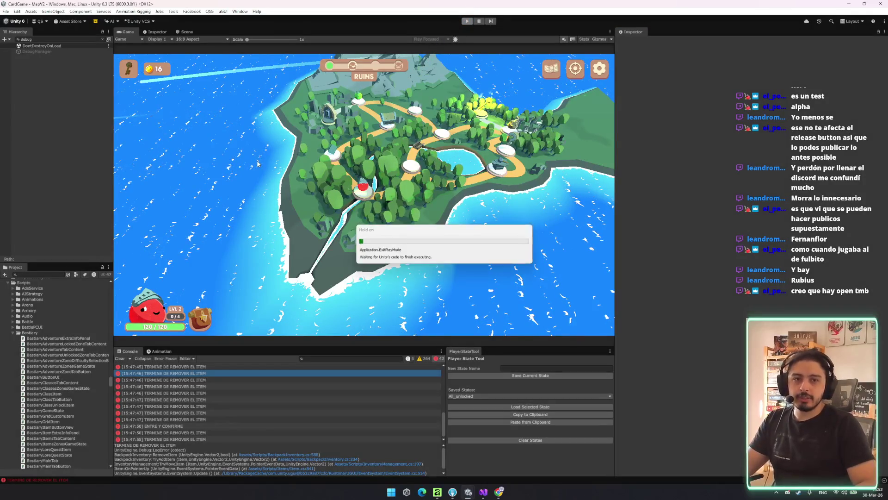
{"action": "left_click", "coordinate": [188, 399]}
{"action": "double_click", "coordinate": [157, 379]}
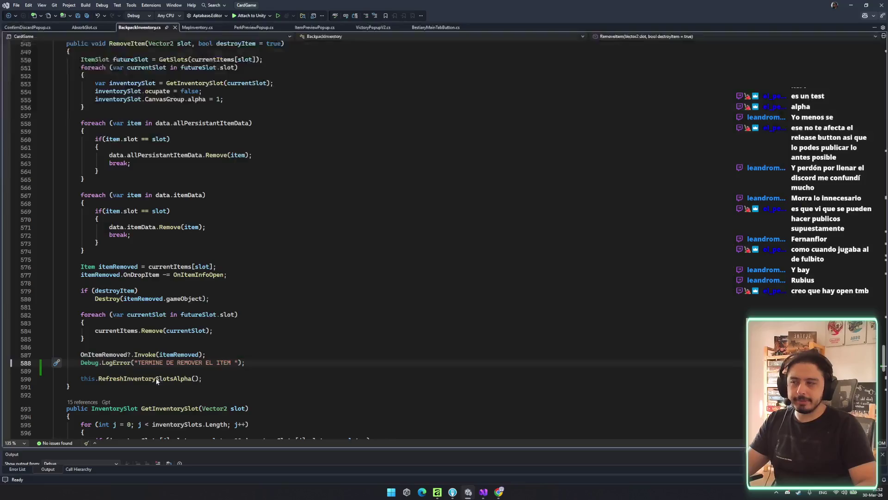
{"action": "key", "text": "ctrl+x"}
{"action": "key", "text": "ctrl+x"}
{"action": "key", "text": "ctrl+s"}
- Scroll through BackpackInventory.cs, check the Unity editor, and return to the code
{"action": "scroll", "coordinate": [288, 387], "scroll_direction": "down", "scroll_amount": 7}
{"action": "scroll", "coordinate": [288, 387], "scroll_direction": "down", "scroll_amount": 20}
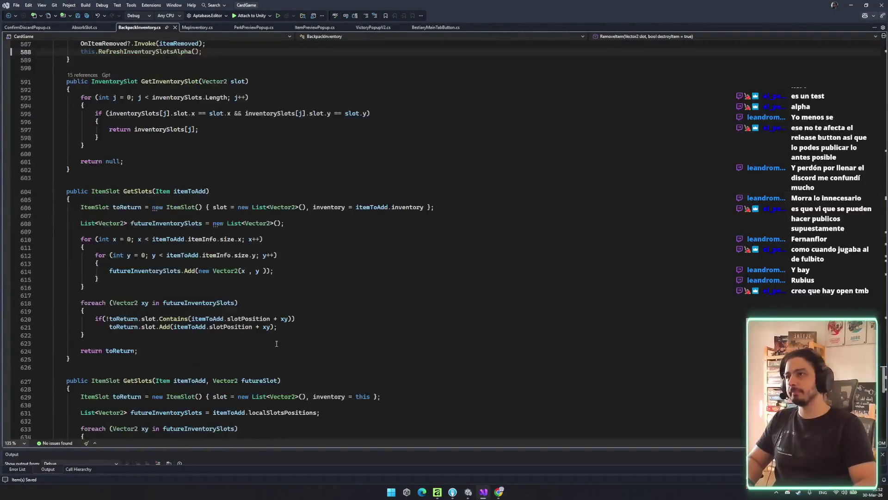
{"action": "scroll", "coordinate": [233, 276], "scroll_direction": "up", "scroll_amount": 20}
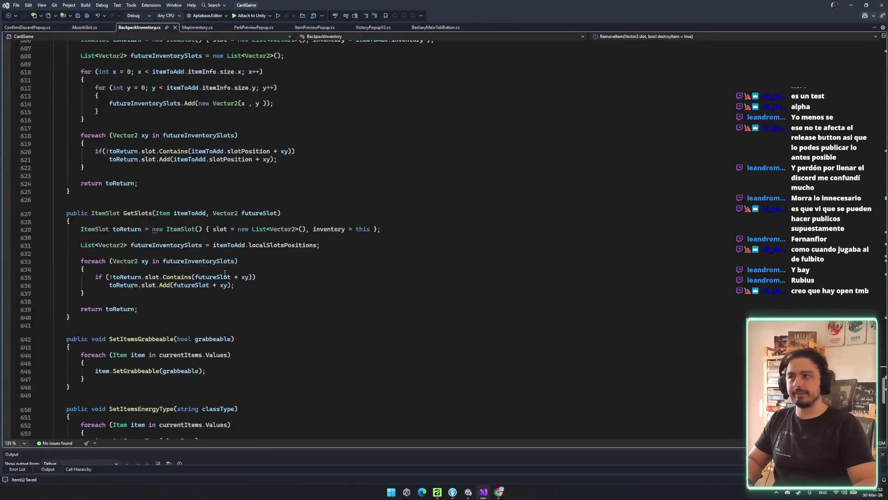
{"action": "scroll", "coordinate": [225, 273], "scroll_direction": "up", "scroll_amount": 20}
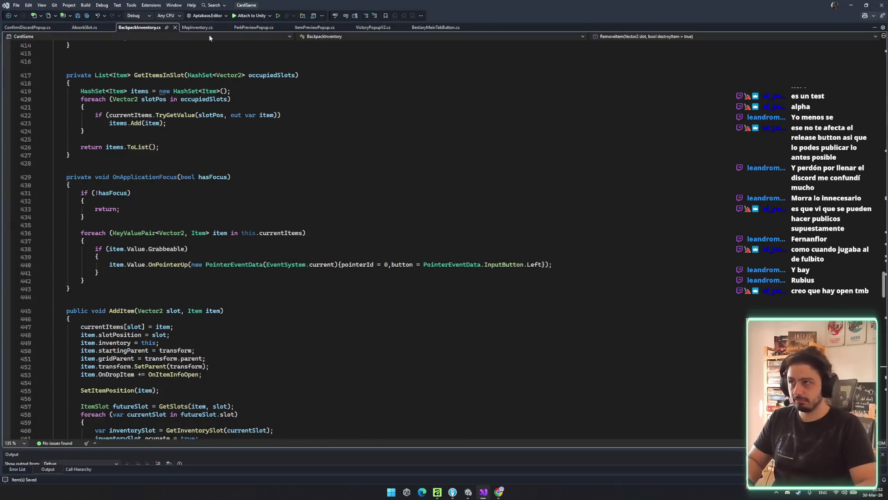
{"action": "left_click", "coordinate": [469, 491]}
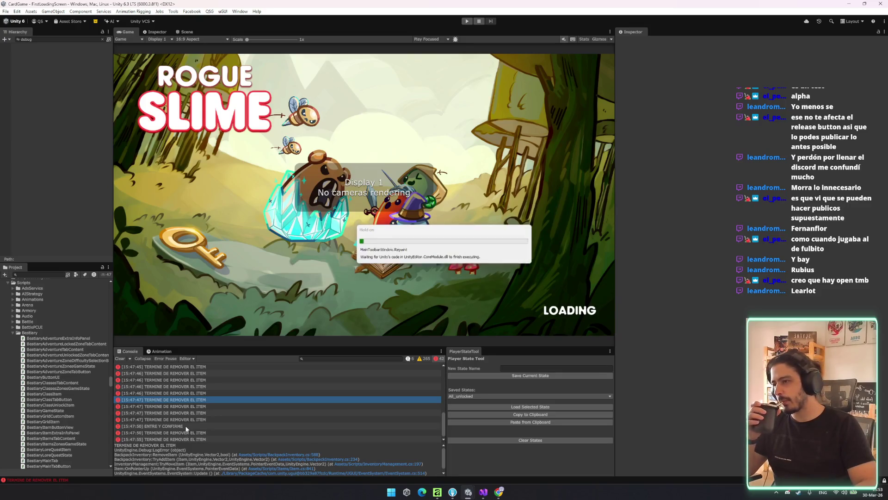
{"action": "left_click", "coordinate": [482, 491]}
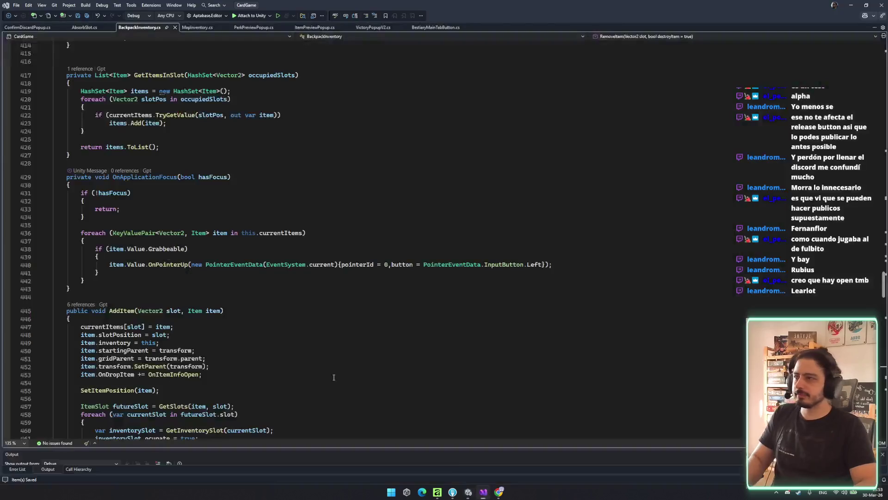
- Start a solution-wide search for 'debug' but cancel it, go to the line 433 return, and switch to Fork
{"action": "key", "text": "ctrl+shift+f"}
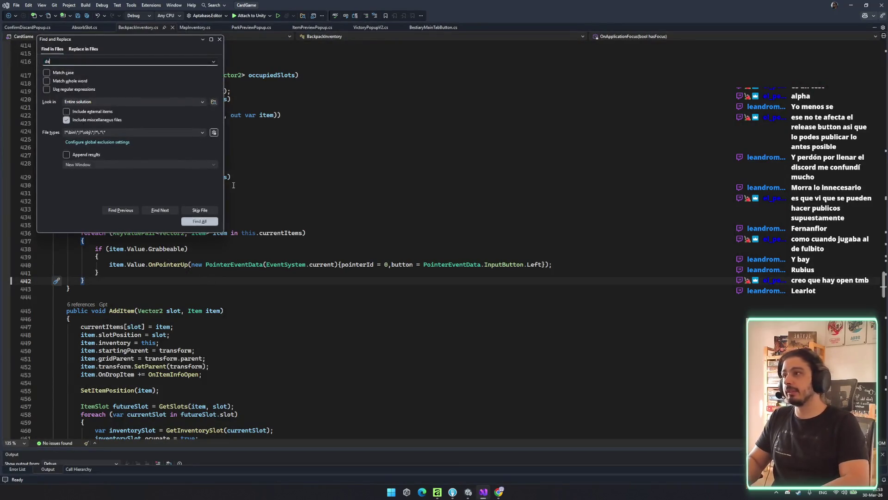
{"action": "type", "text": "debv"}
{"action": "key", "text": "BackSpace"}
{"action": "type", "text": "ug.loge"}
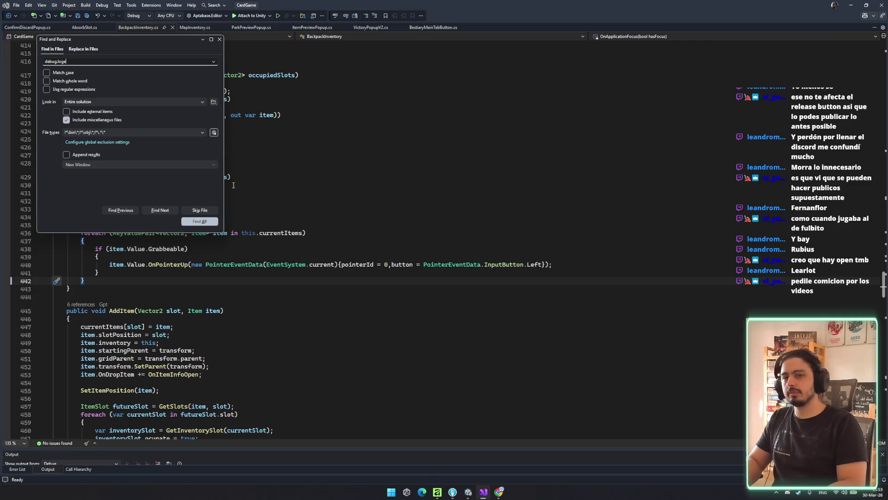
{"action": "key", "text": "Escape"}
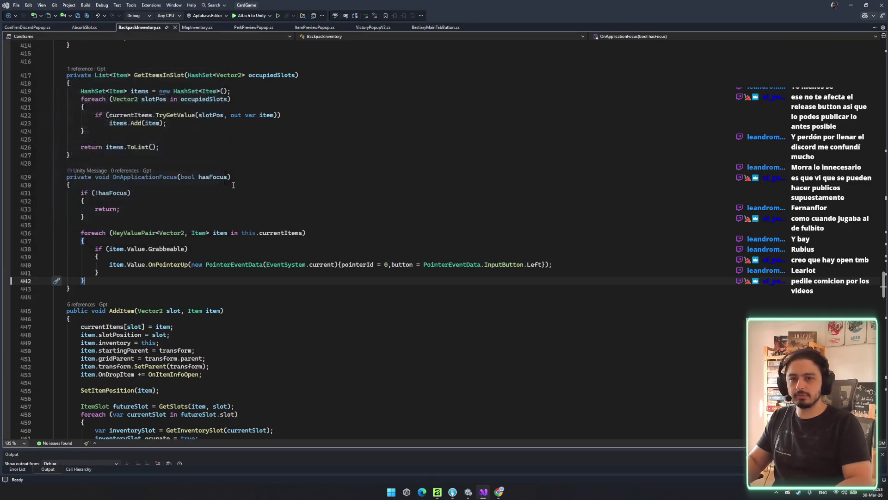
{"action": "left_click", "coordinate": [470, 205]}
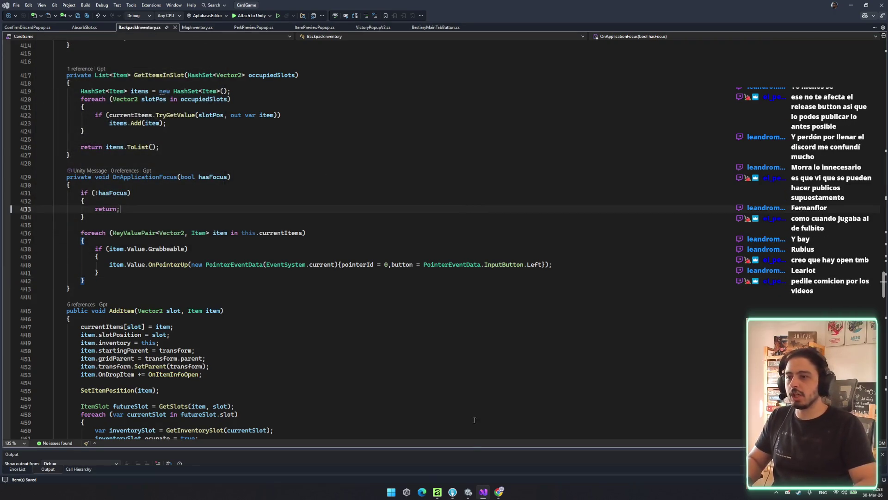
{"action": "left_click", "coordinate": [453, 492]}
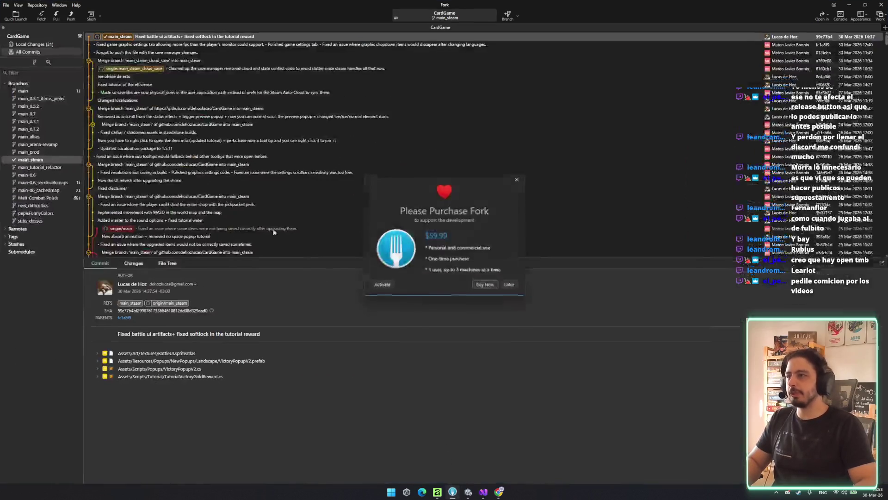
- Dismiss the purchase reminder, open Local Changes, and stage Map.cs
{"action": "left_click", "coordinate": [510, 285]}
{"action": "left_click", "coordinate": [39, 46]}
{"action": "left_click", "coordinate": [174, 151]}
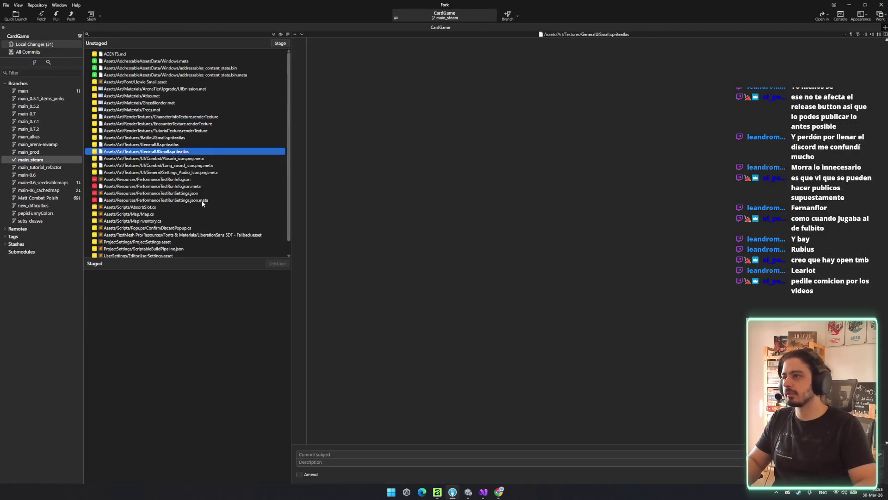
{"action": "left_click", "coordinate": [204, 213]}
{"action": "key", "text": "Down"}
{"action": "key", "text": "Up"}
{"action": "key", "text": "space"}
- Unstage Map.cs and discard the debug line added to ConfirmDiscardPopup.cs
{"action": "left_click", "coordinate": [182, 222]}
{"action": "double_click", "coordinate": [146, 275]}
{"action": "left_click", "coordinate": [165, 229]}
{"action": "key", "text": "Delete"}
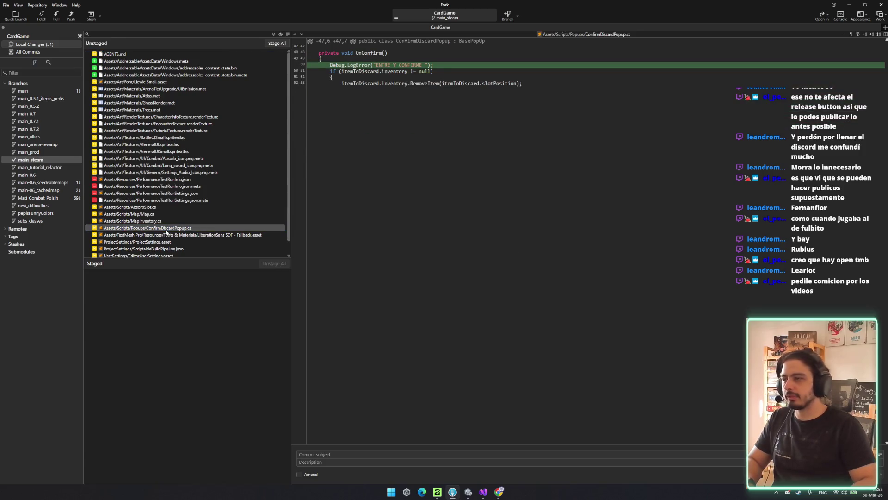
{"action": "key", "text": "Return"}
- Stage MapInventory.cs and AbsorbSlot.cs and review their staged changes
{"action": "key", "text": "space"}
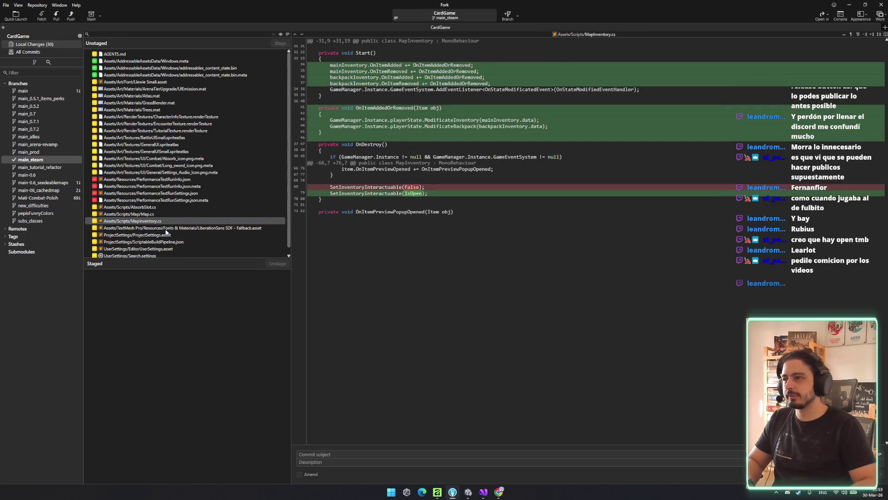
{"action": "key", "text": "Up"}
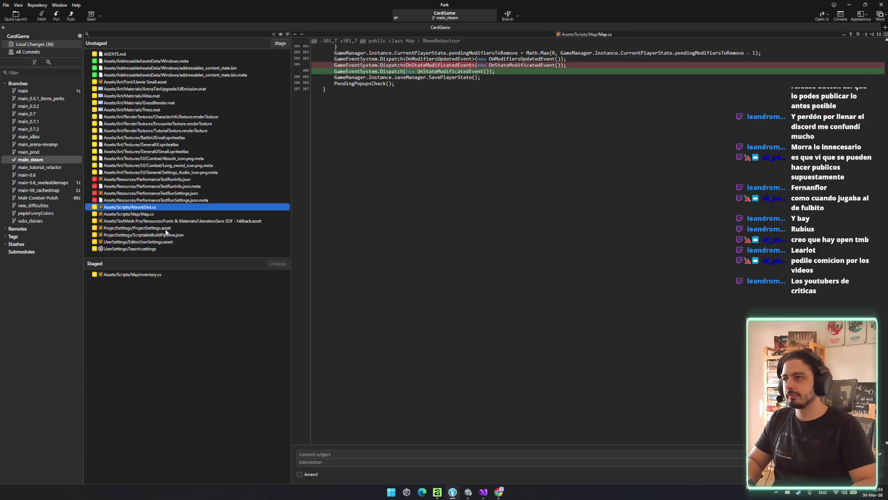
{"action": "key", "text": "space"}
{"action": "key", "text": "Up"}
{"action": "key", "text": "Up"}
{"action": "key", "text": "Up"}
{"action": "key", "text": "Down"}
{"action": "key", "text": "Down"}
{"action": "key", "text": "Down"}
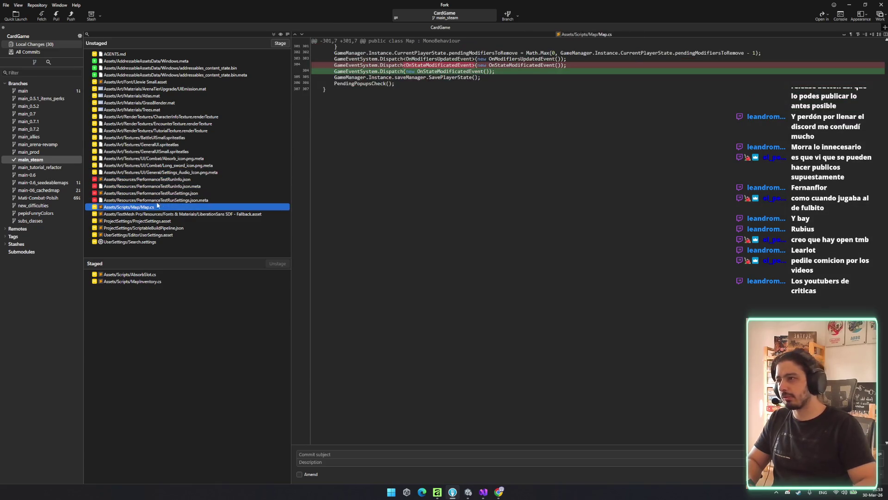
{"action": "left_click", "coordinate": [191, 165]}
{"action": "left_click", "coordinate": [136, 280]}
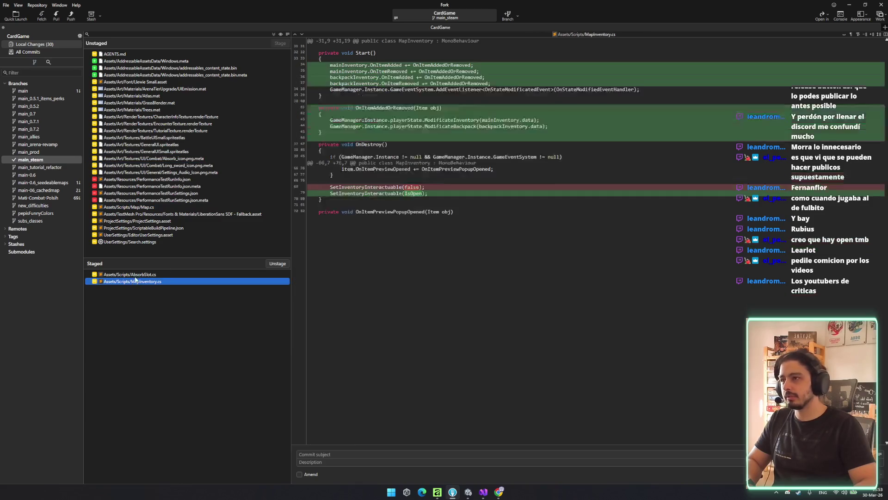
{"action": "left_click", "coordinate": [137, 275]}
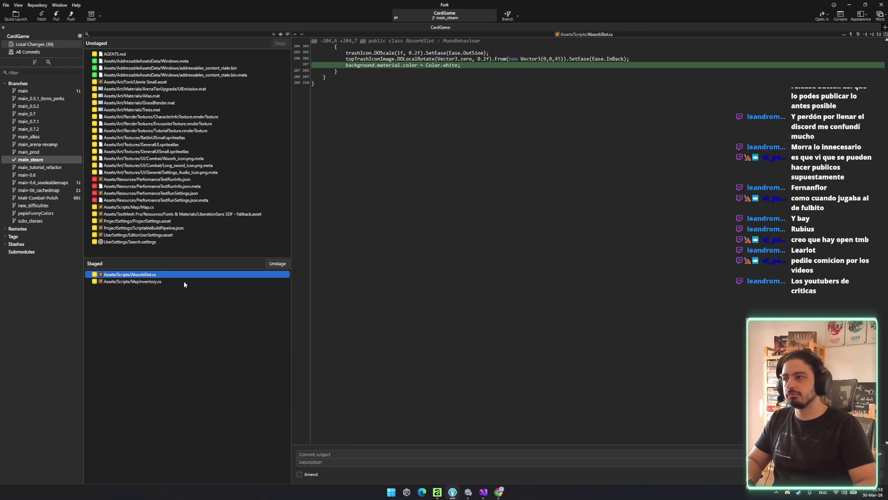
{"action": "left_click", "coordinate": [185, 282]}
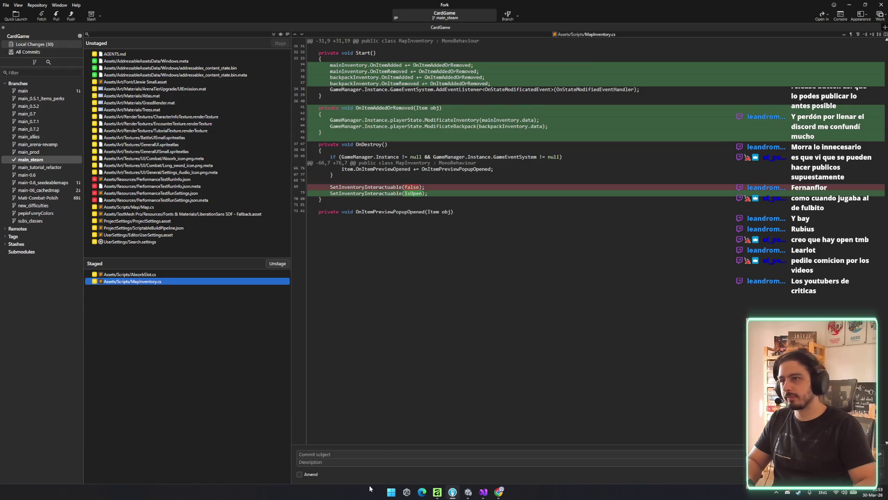
- Commit the staged files with the subject 'now you can absorb items normaly'
{"action": "left_click", "coordinate": [334, 454]}
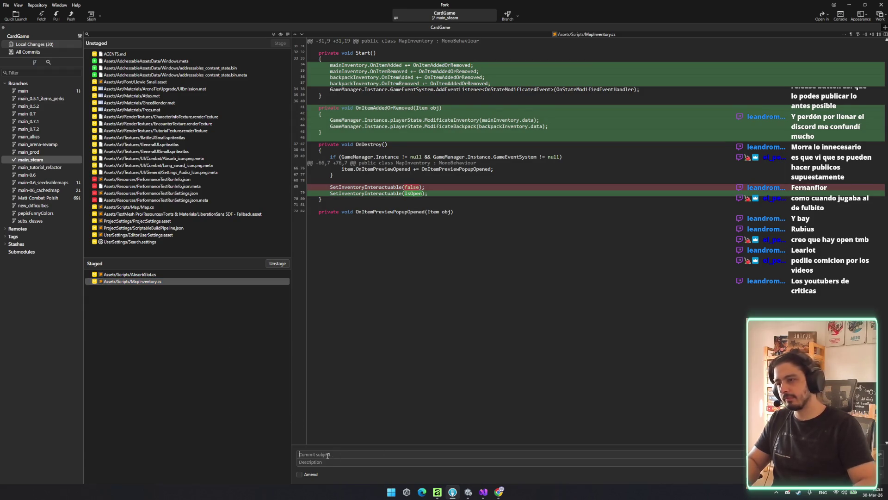
{"action": "type", "text": "now you can "}
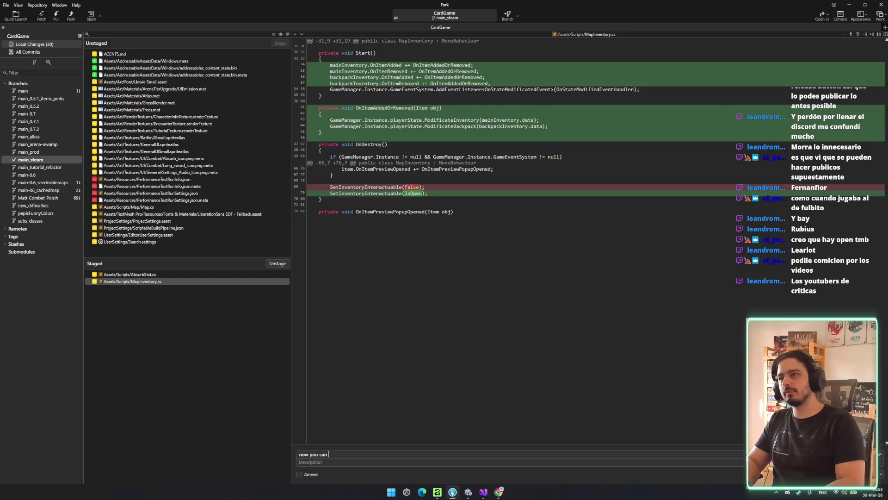
{"action": "type", "text": "a"}
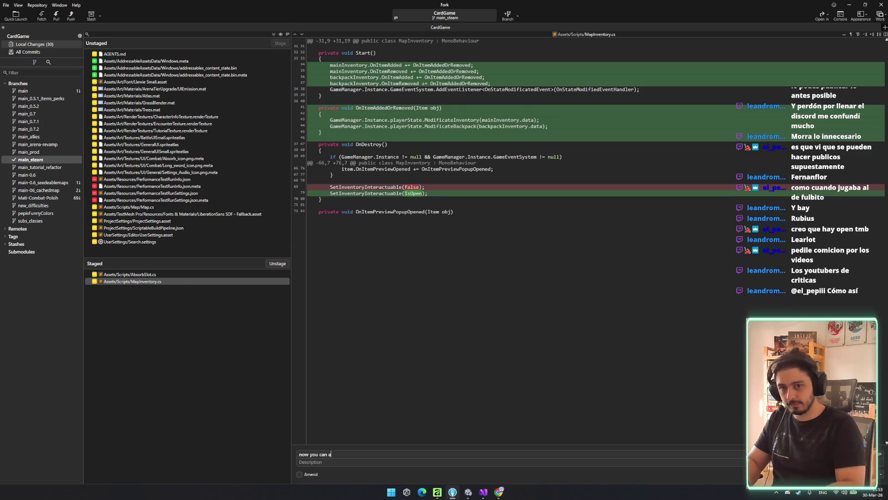
{"action": "type", "text": "bsorb items normaly"}
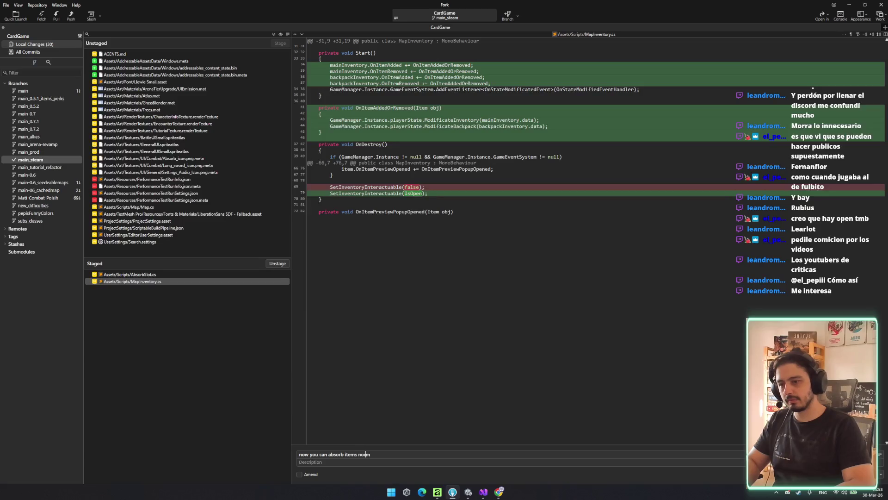
{"action": "key", "text": "ctrl+Return"}
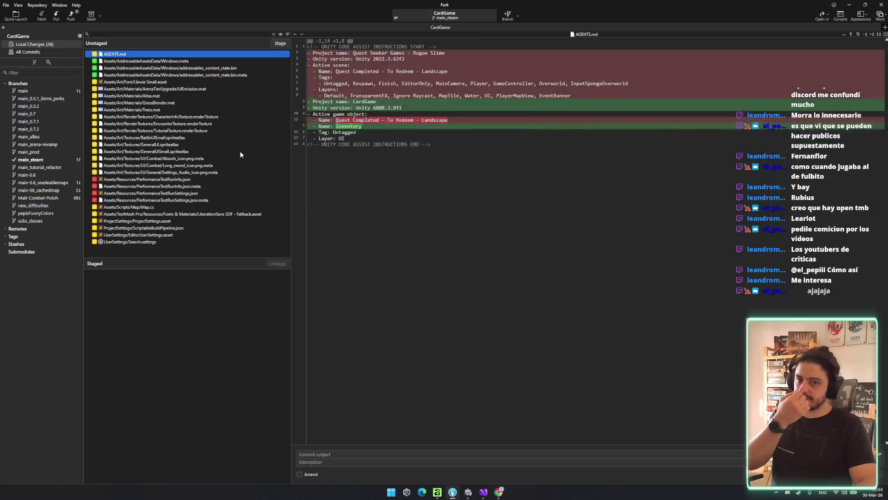
- Push main_steam to origin, glance at the system notifications, and return to the Unity editor
{"action": "left_click", "coordinate": [71, 15]}
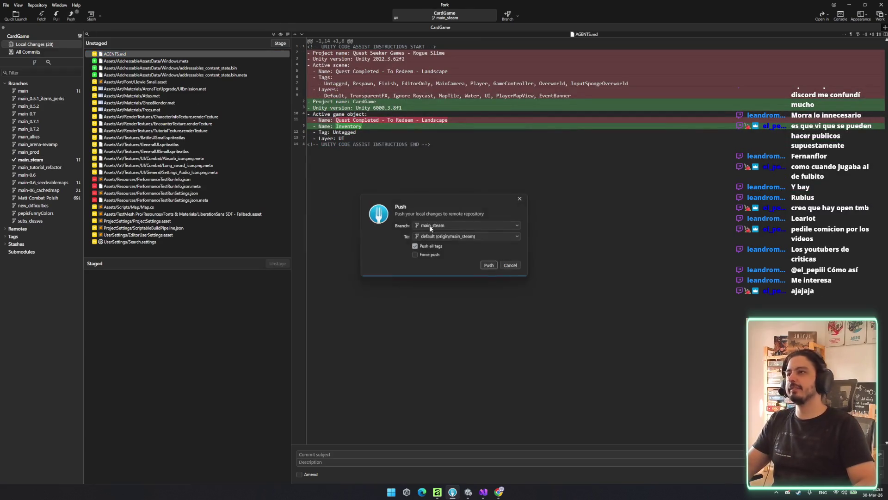
{"action": "left_click", "coordinate": [481, 267]}
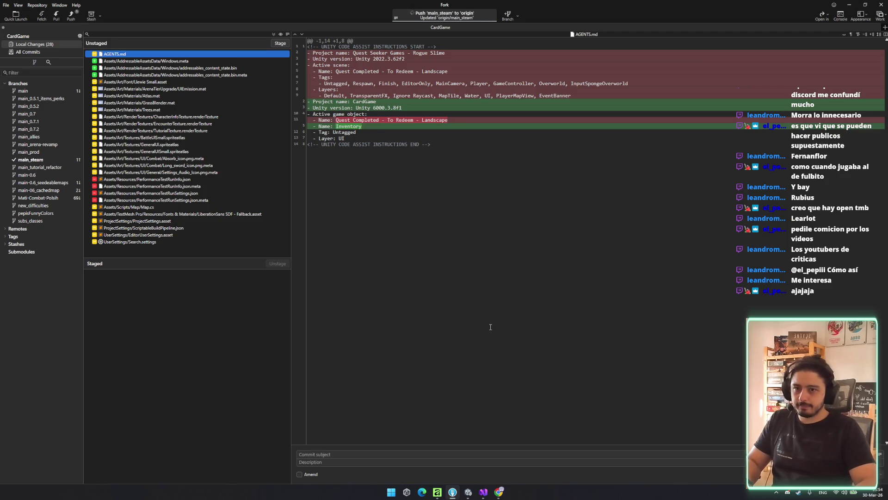
{"action": "left_click", "coordinate": [871, 492]}
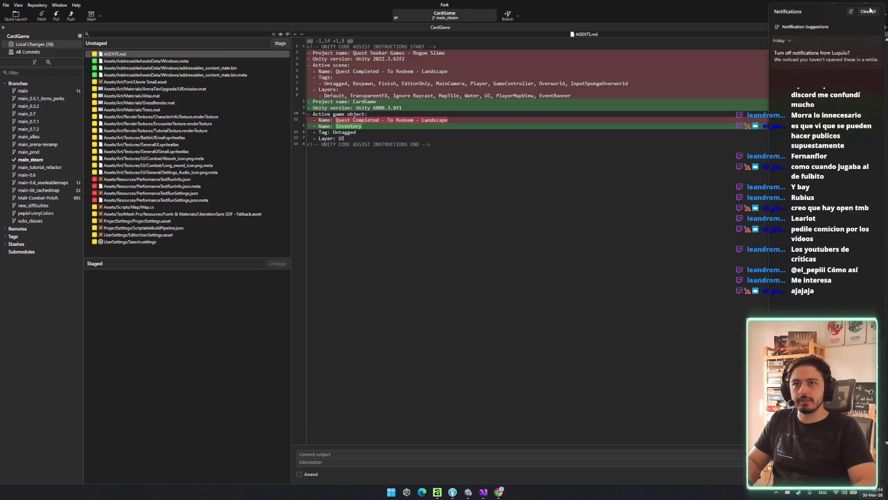
{"action": "left_click", "coordinate": [656, 298]}
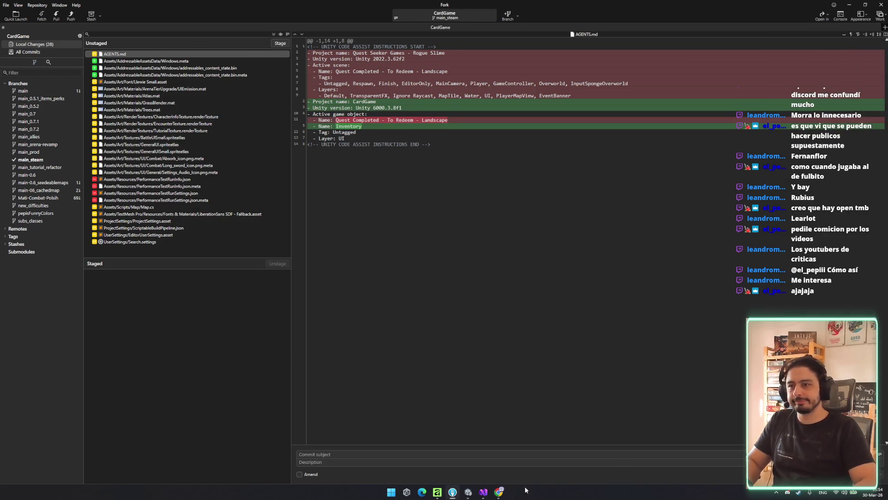
{"action": "left_click", "coordinate": [468, 492]}
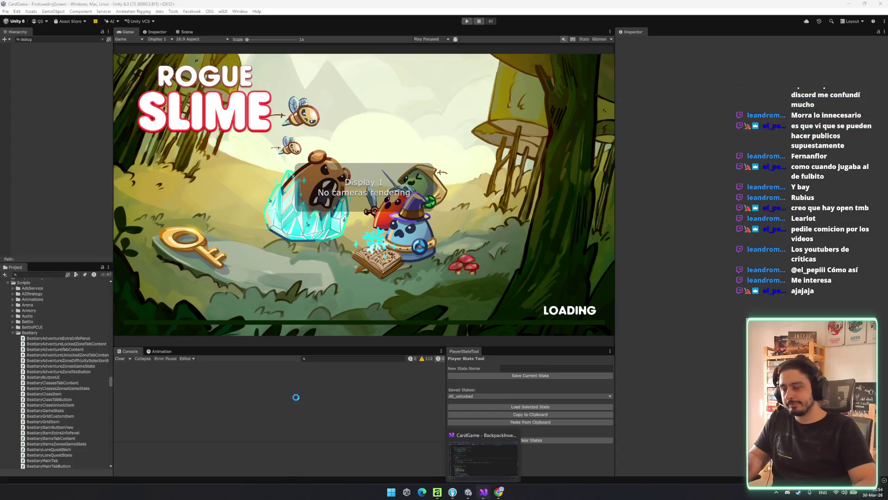
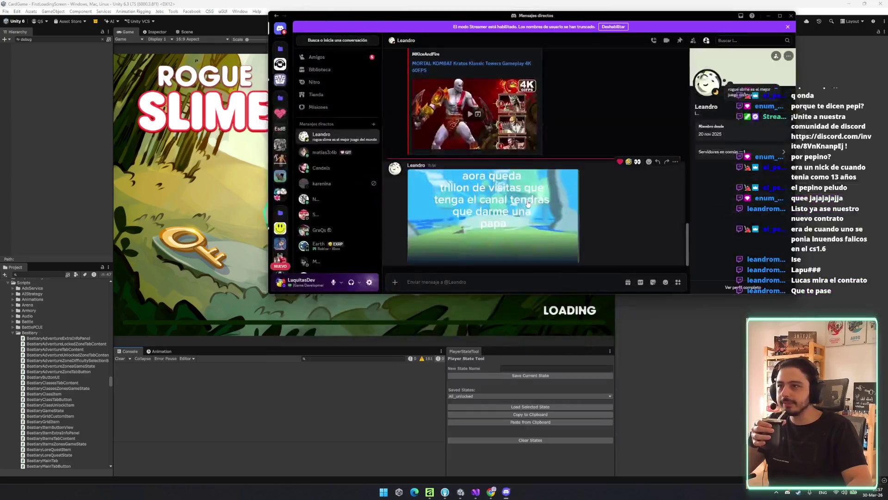
- Play the video a viewer attached in the Discord chat in the media viewer
{"action": "left_click", "coordinate": [504, 236]}
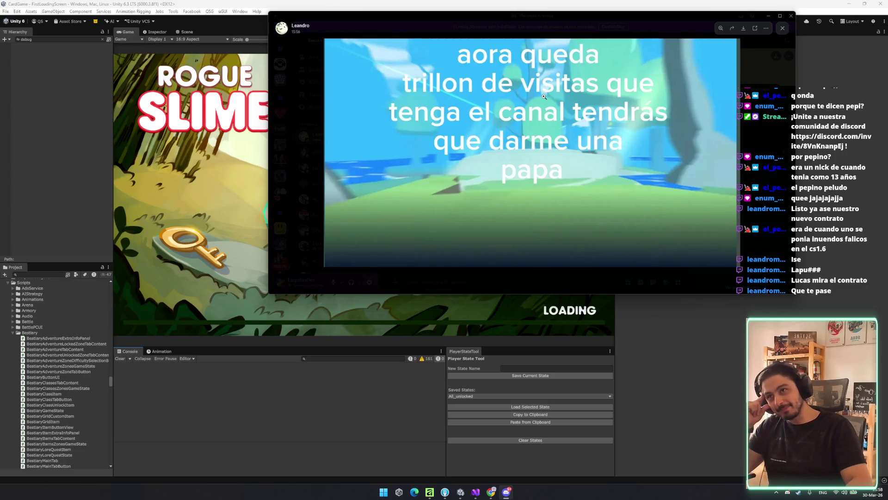
{"action": "scroll", "coordinate": [613, 145], "scroll_direction": "up", "scroll_amount": 5}
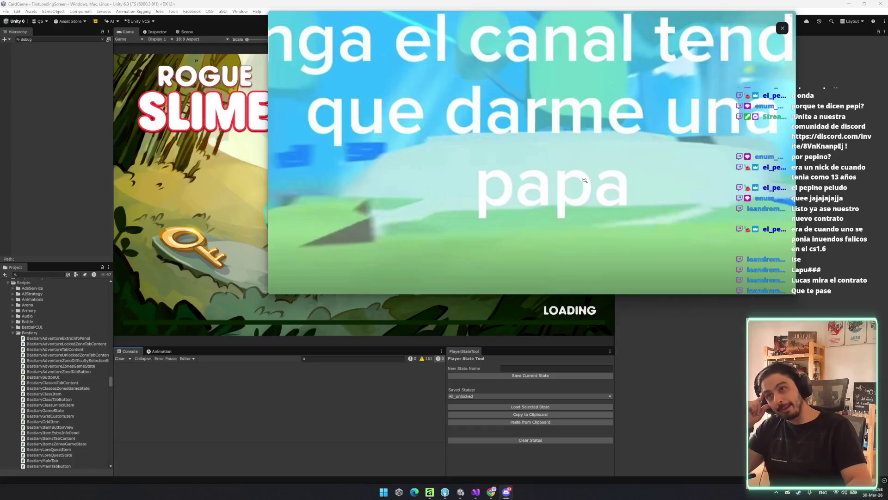
{"action": "left_click", "coordinate": [585, 180]}
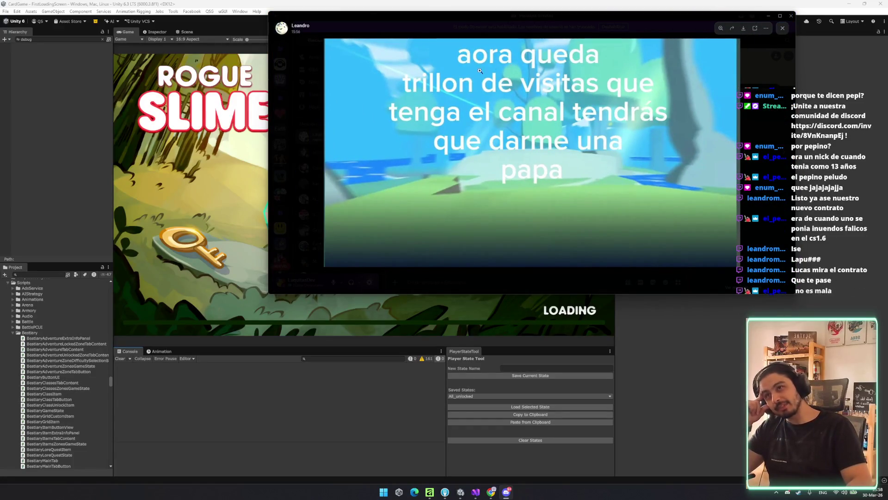
{"action": "scroll", "coordinate": [526, 130], "scroll_direction": "up", "scroll_amount": 3}
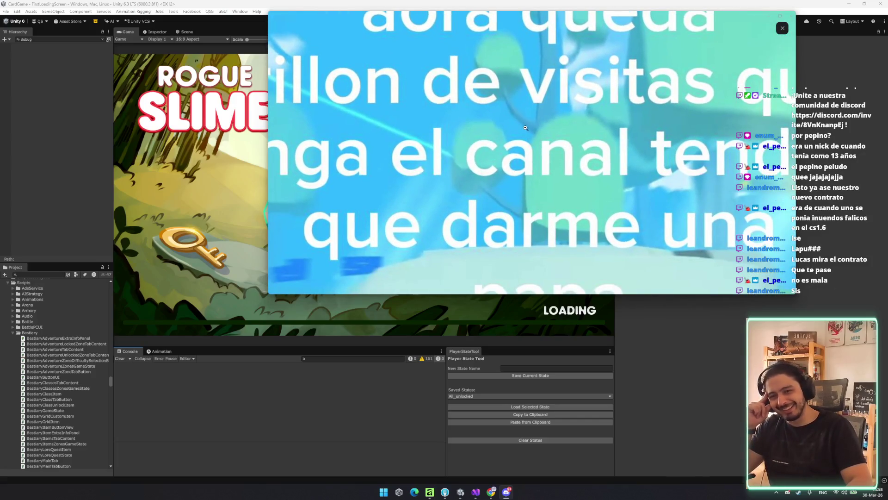
{"action": "left_click", "coordinate": [527, 131]}
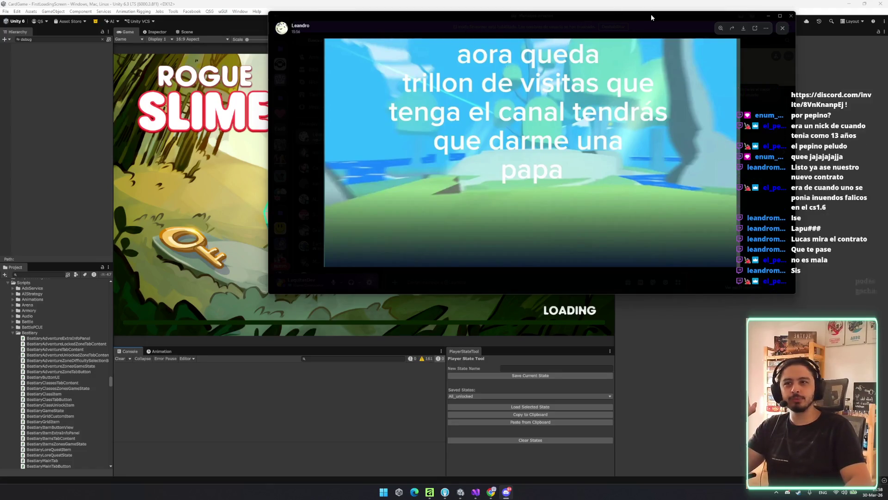
{"action": "mouse_move", "coordinate": [652, 15]}
{"action": "left_mouse_down"}
{"action": "mouse_move", "coordinate": [664, 48]}
{"action": "mouse_move", "coordinate": [638, 109]}
{"action": "left_mouse_up"}
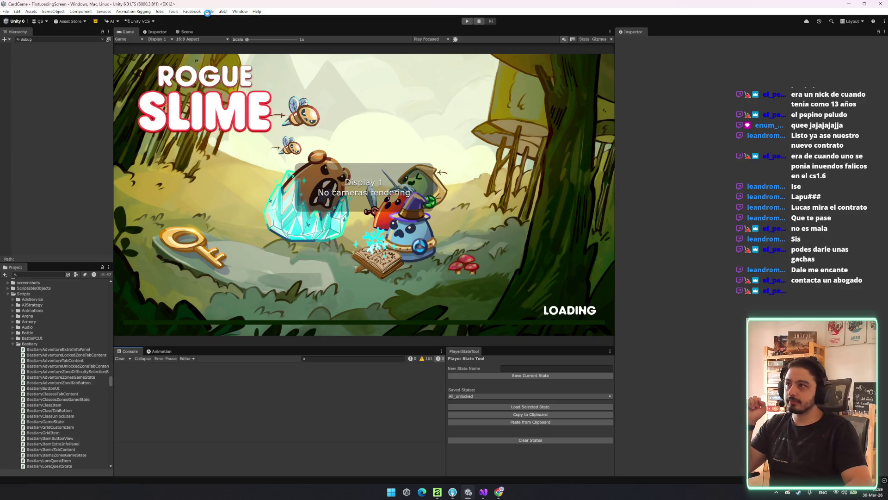
- In the Scene, select Bear and TopView, clear the Hierarchy filter, and close Unity
{"action": "left_click", "coordinate": [183, 32]}
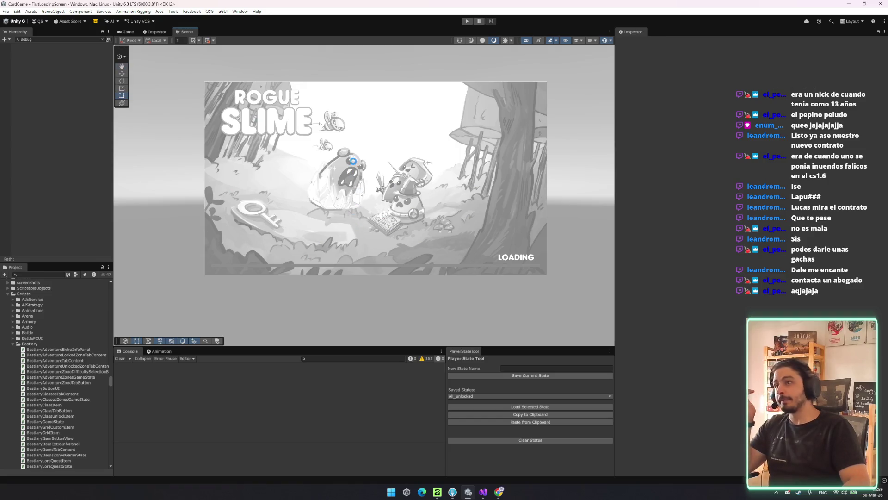
{"action": "left_click", "coordinate": [360, 161]}
{"action": "key", "text": "BackSpace"}
{"action": "key", "text": "BackSpace"}
{"action": "key", "text": "BackSpace"}
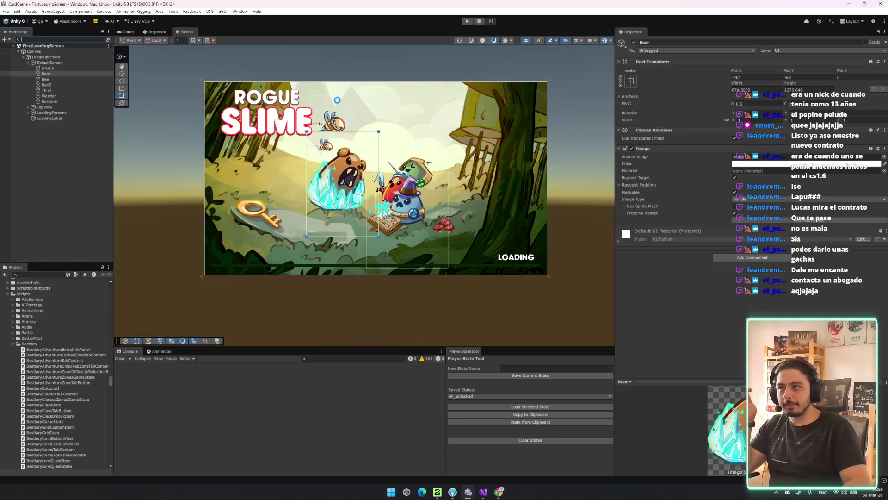
{"action": "left_click", "coordinate": [323, 137]}
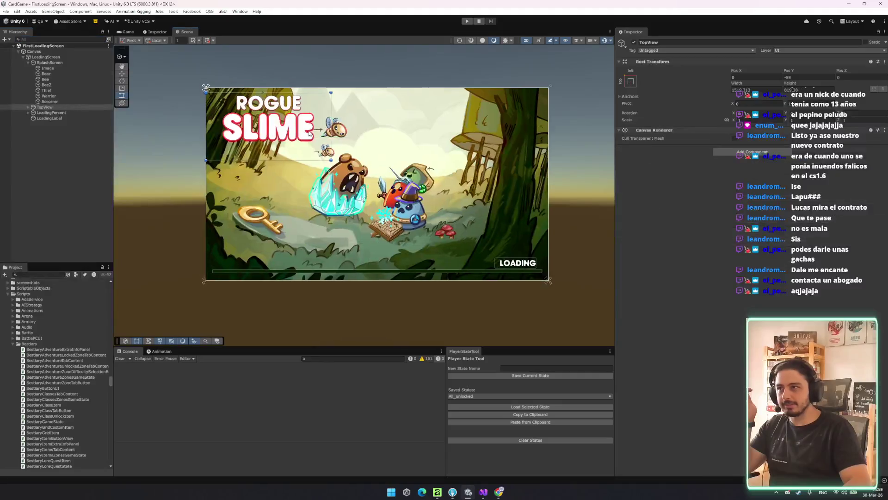
{"action": "mouse_move", "coordinate": [339, 140]}
{"action": "left_mouse_down"}
{"action": "mouse_move", "coordinate": [362, 150]}
{"action": "mouse_move", "coordinate": [435, 139]}
{"action": "left_mouse_up"}
{"action": "mouse_move", "coordinate": [301, 81]}
{"action": "left_mouse_down"}
{"action": "mouse_move", "coordinate": [359, 73]}
{"action": "mouse_move", "coordinate": [258, 65]}
{"action": "mouse_move", "coordinate": [178, 118]}
{"action": "mouse_move", "coordinate": [120, 116]}
{"action": "mouse_move", "coordinate": [168, 166]}
{"action": "left_mouse_up"}
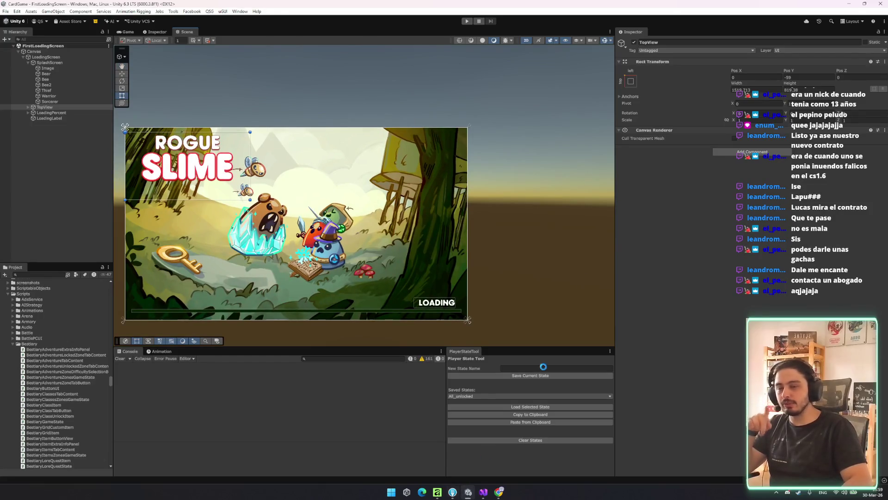
{"action": "left_click", "coordinate": [880, 4]}
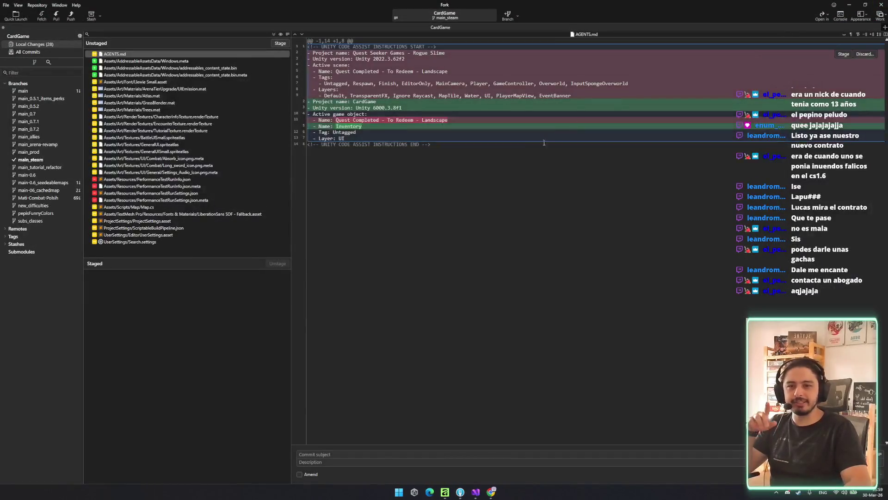
- Check the Settings_Audio_Icon.png.meta diff, then reopen CardGame from Unity Hub
{"action": "left_click", "coordinate": [194, 172]}
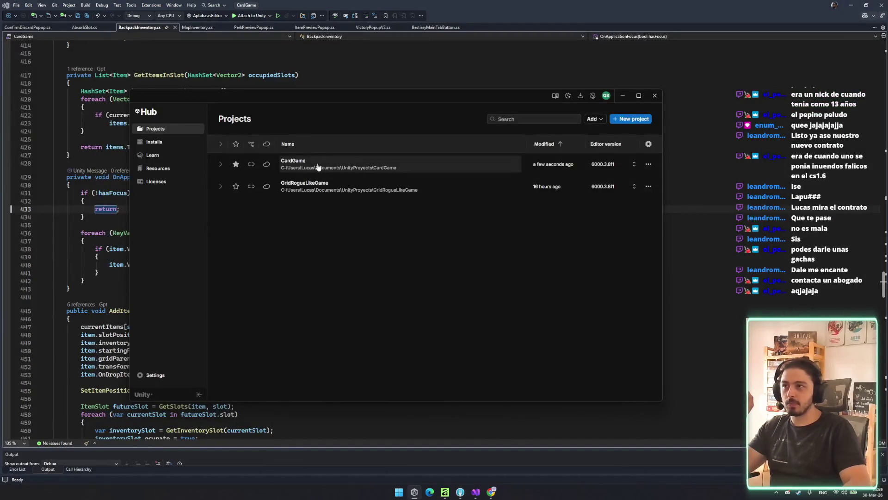
{"action": "left_click", "coordinate": [318, 166]}
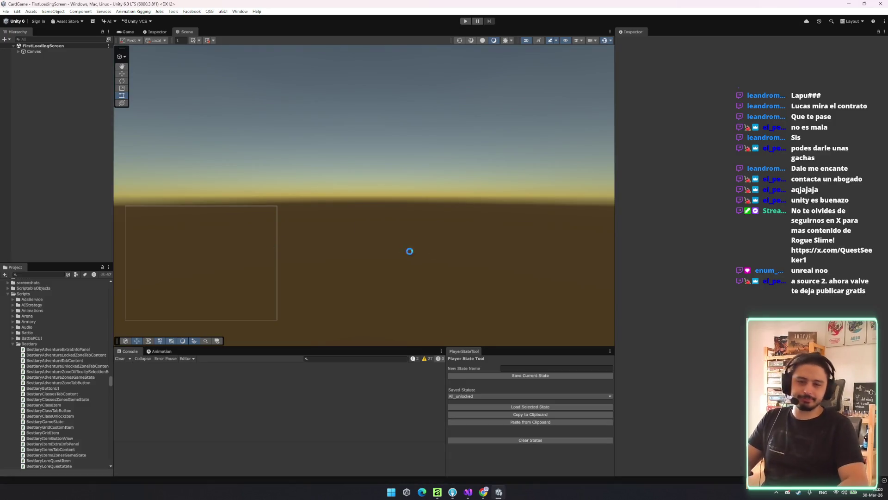
- Select SplashScreen and zoom over the splash art, then bring up the Rogue Slime Steam page
{"action": "left_click", "coordinate": [450, 290]}
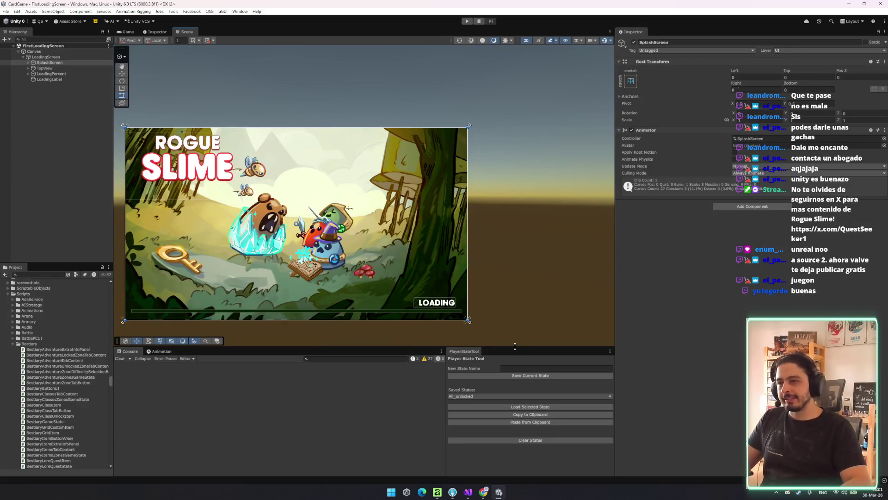
{"action": "scroll", "coordinate": [349, 274], "scroll_direction": "up", "scroll_amount": 2}
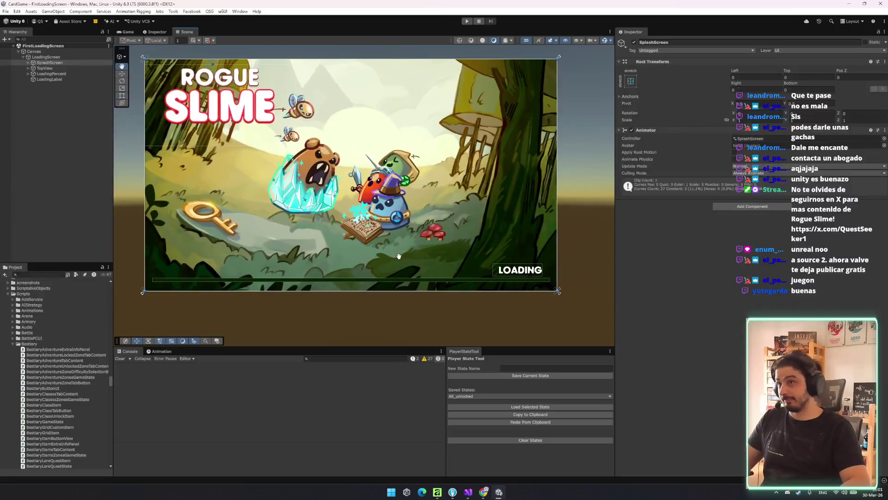
{"action": "left_click_drag", "start_coordinate": [402, 268], "coordinate": [408, 268]}
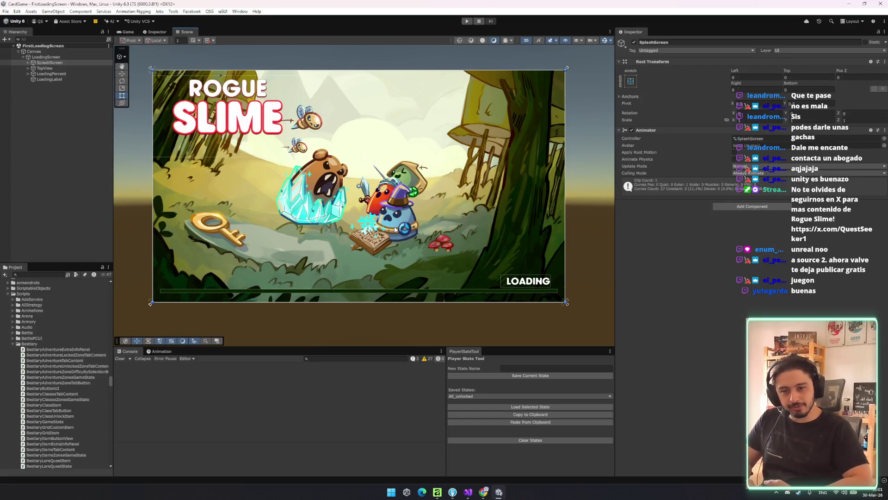
{"action": "scroll", "coordinate": [395, 229], "scroll_direction": "up", "scroll_amount": 2}
{"action": "scroll", "coordinate": [394, 229], "scroll_direction": "down", "scroll_amount": 2}
{"action": "scroll", "coordinate": [414, 263], "scroll_direction": "up", "scroll_amount": 1}
{"action": "scroll", "coordinate": [407, 254], "scroll_direction": "down", "scroll_amount": 1}
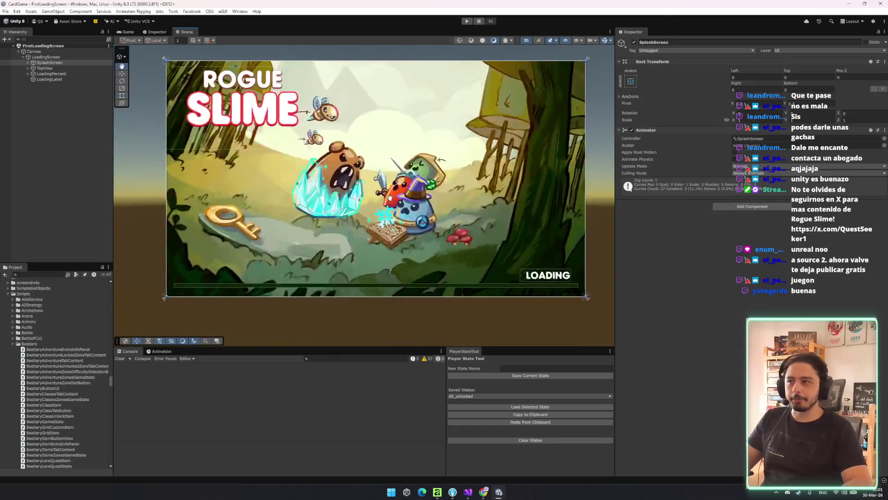
{"action": "scroll", "coordinate": [393, 231], "scroll_direction": "up", "scroll_amount": 2}
{"action": "scroll", "coordinate": [383, 219], "scroll_direction": "down", "scroll_amount": 1}
{"action": "left_click_drag", "start_coordinate": [383, 219], "coordinate": [383, 224]}
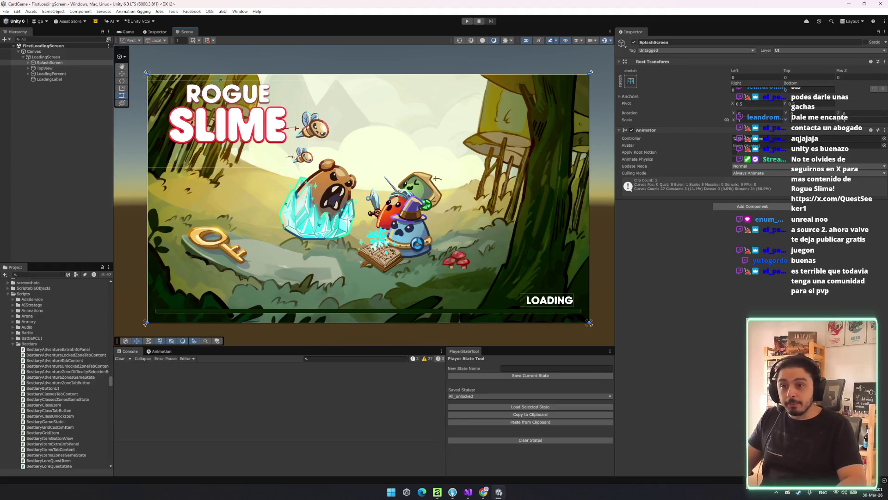
{"action": "left_click", "coordinate": [797, 494]}
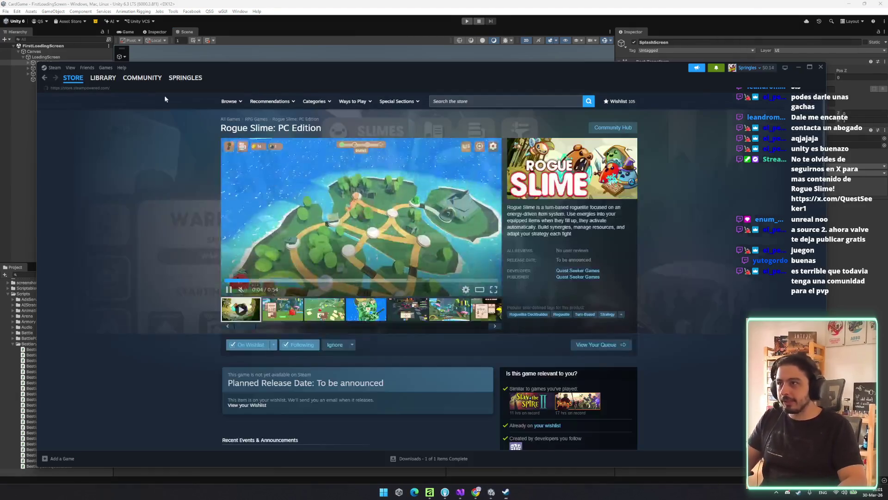
- Search the Steam store for 'lea'
{"action": "left_click", "coordinate": [73, 78]}
{"action": "left_click", "coordinate": [512, 101]}
{"action": "type", "text": "lead"}
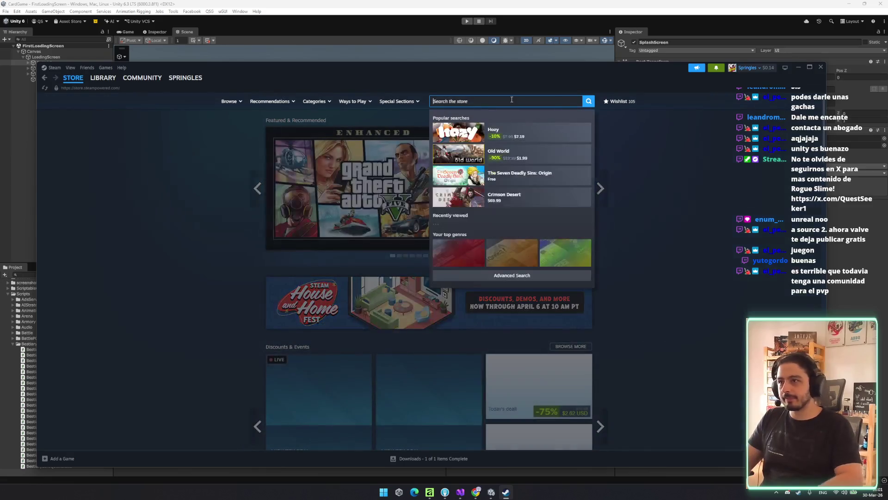
{"action": "key", "text": "BackSpace"}
{"action": "type", "text": "f"}
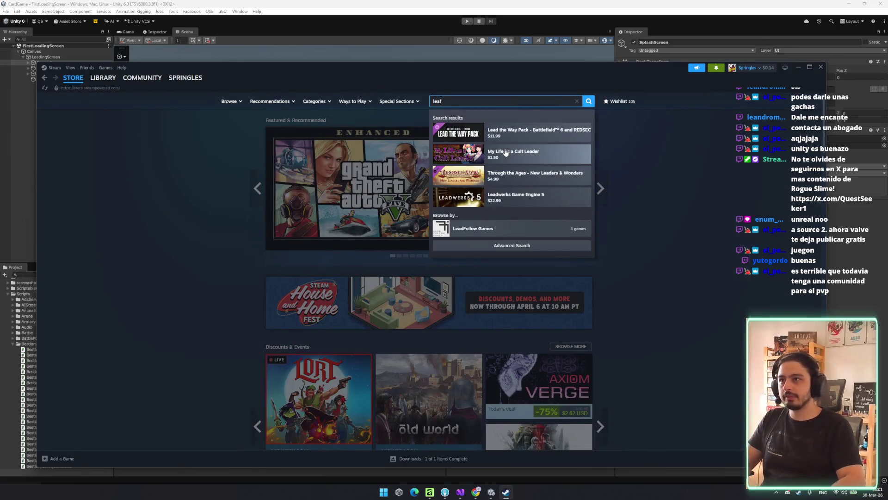
{"action": "key", "text": "ctrl+a"}
{"action": "key", "text": "BackSpace"}
{"action": "type", "text": "l"}
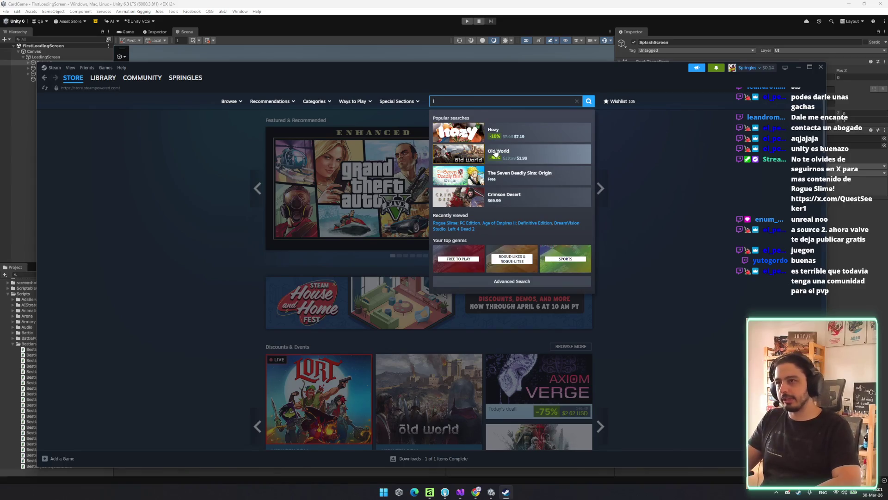
{"action": "type", "text": "ea"}
- Open Left 4 Dead 2 in the Steam library and go to its store page
{"action": "mouse_move", "coordinate": [143, 75]}
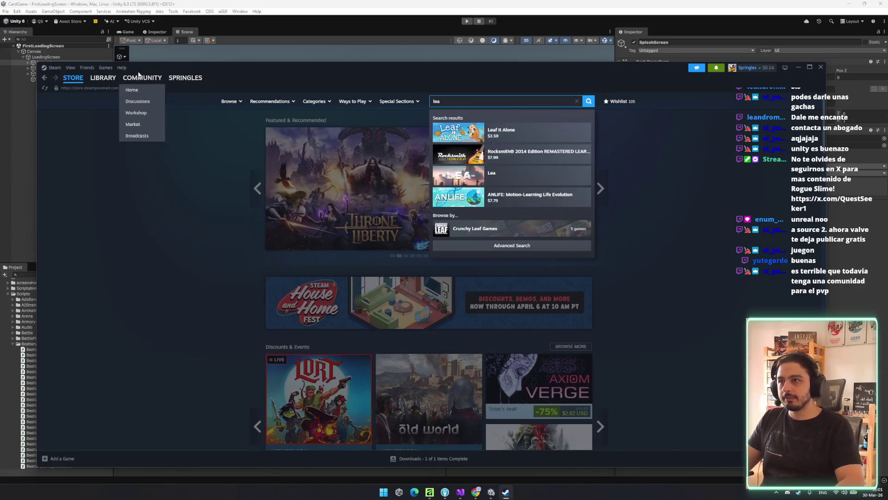
{"action": "left_click", "coordinate": [103, 78]}
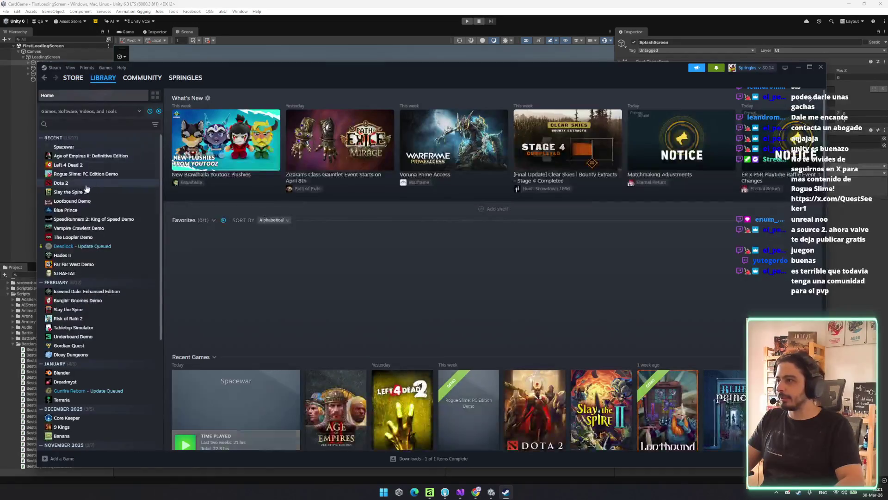
{"action": "left_click", "coordinate": [86, 183]}
{"action": "left_click", "coordinate": [83, 165]}
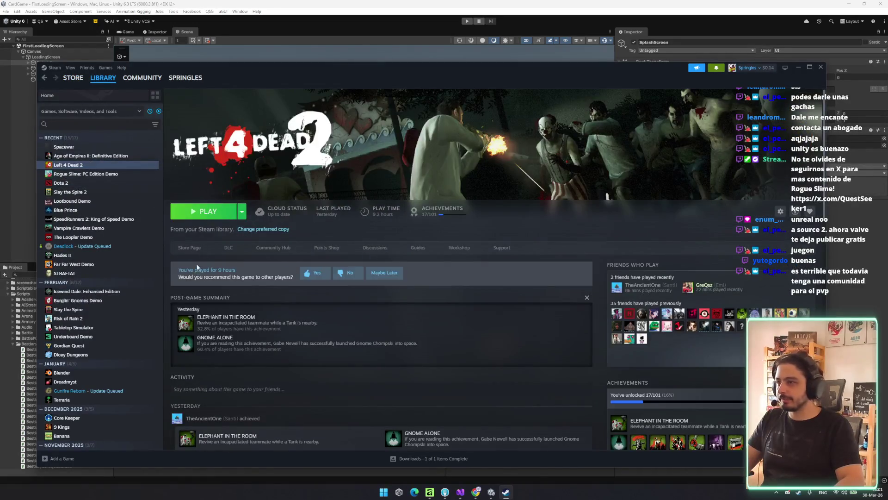
{"action": "left_click", "coordinate": [196, 250]}
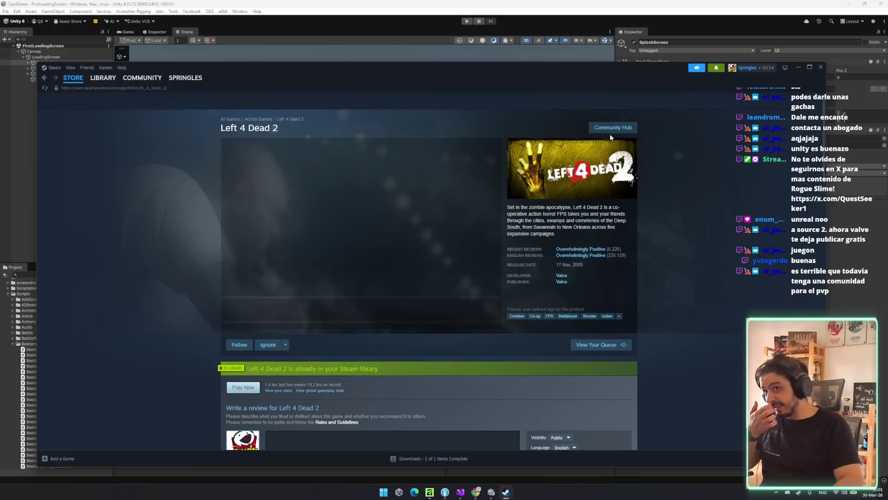
- Check the in-game player count on the Left 4 Dead 2 community hub
{"action": "left_click", "coordinate": [614, 129]}
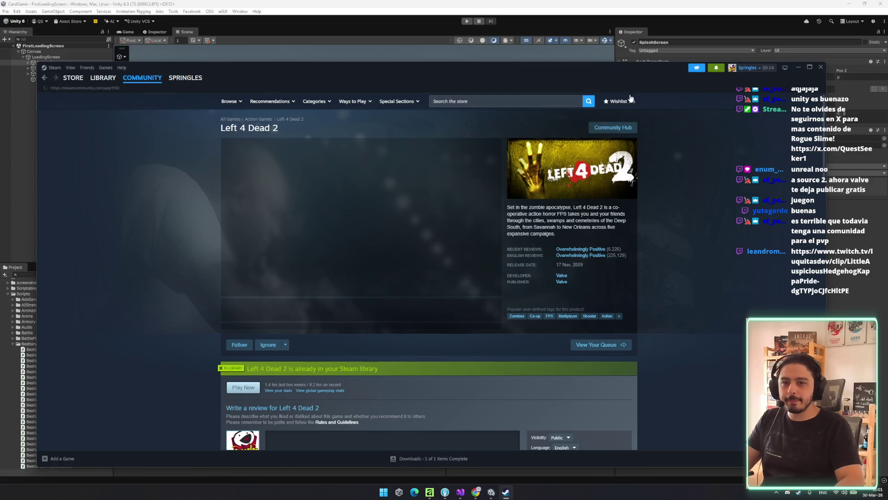
{"action": "triple_click", "coordinate": [447, 143]}
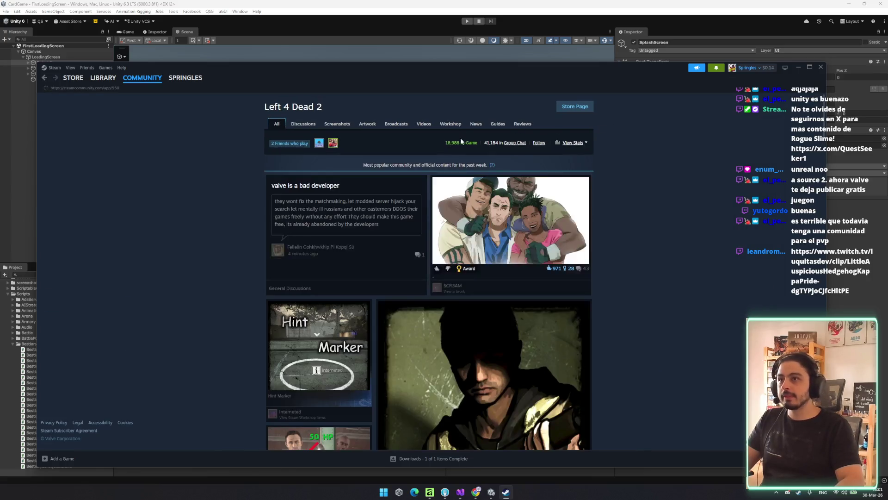
{"action": "left_click", "coordinate": [447, 143]}
{"action": "triple_click", "coordinate": [447, 142]}
{"action": "left_click_drag", "start_coordinate": [447, 142], "coordinate": [460, 142]}
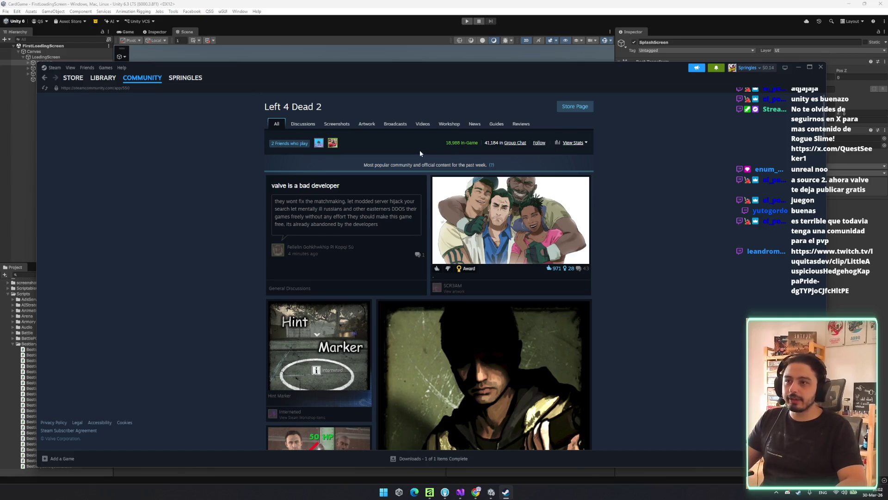
{"action": "scroll", "coordinate": [422, 203], "scroll_direction": "down", "scroll_amount": 5}
{"action": "scroll", "coordinate": [421, 203], "scroll_direction": "up", "scroll_amount": 3}
{"action": "scroll", "coordinate": [422, 204], "scroll_direction": "down", "scroll_amount": 5}
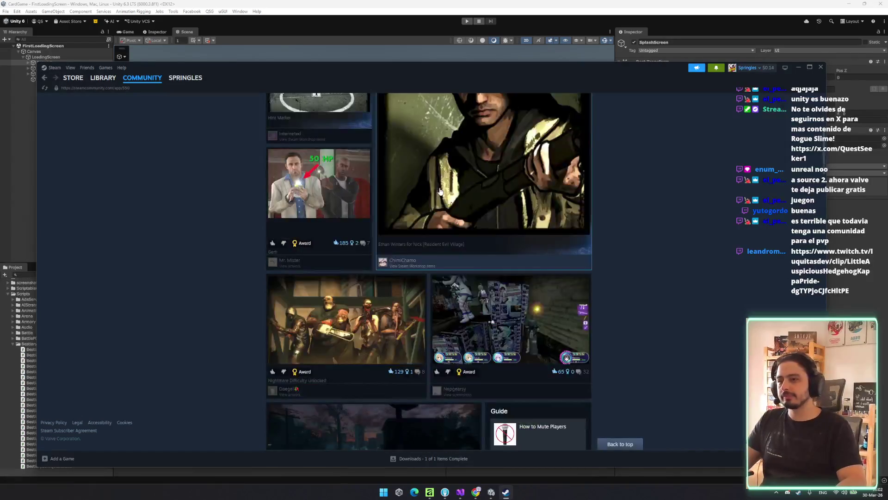
{"action": "scroll", "coordinate": [491, 234], "scroll_direction": "up", "scroll_amount": 6}
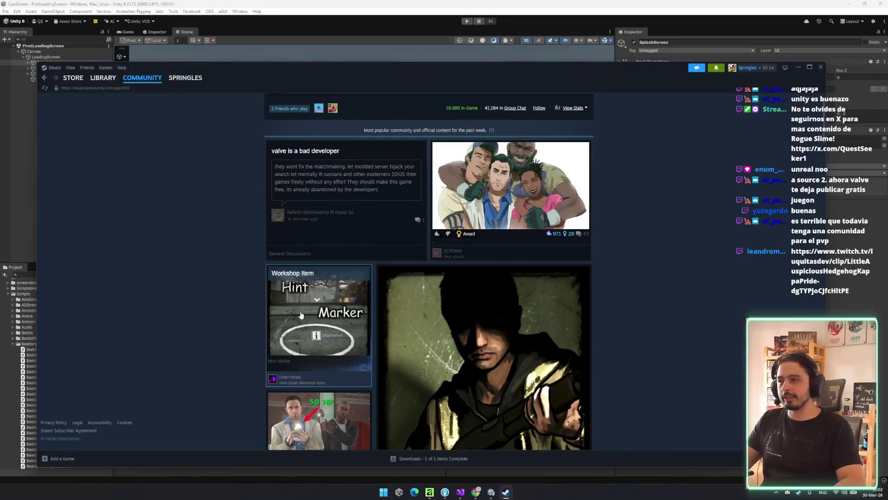
- Return to the Left 4 Dead 2 library page, then close Steam
{"action": "left_click", "coordinate": [98, 88]}
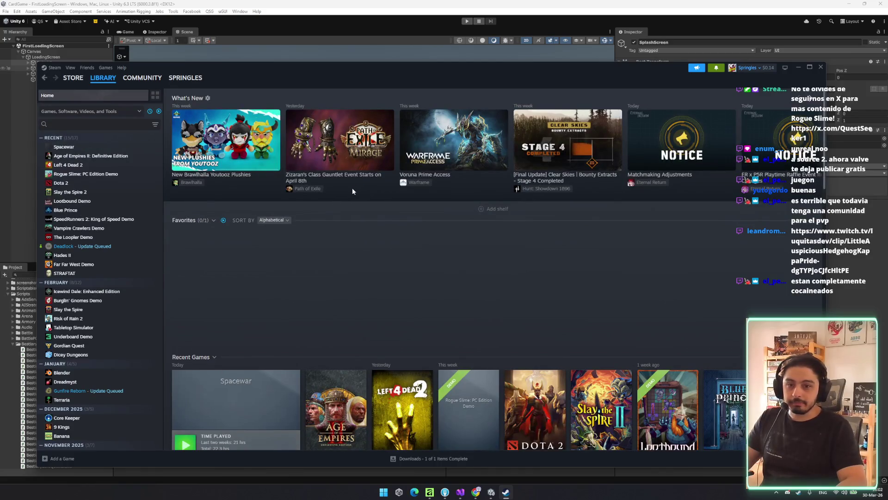
{"action": "left_click", "coordinate": [101, 166]}
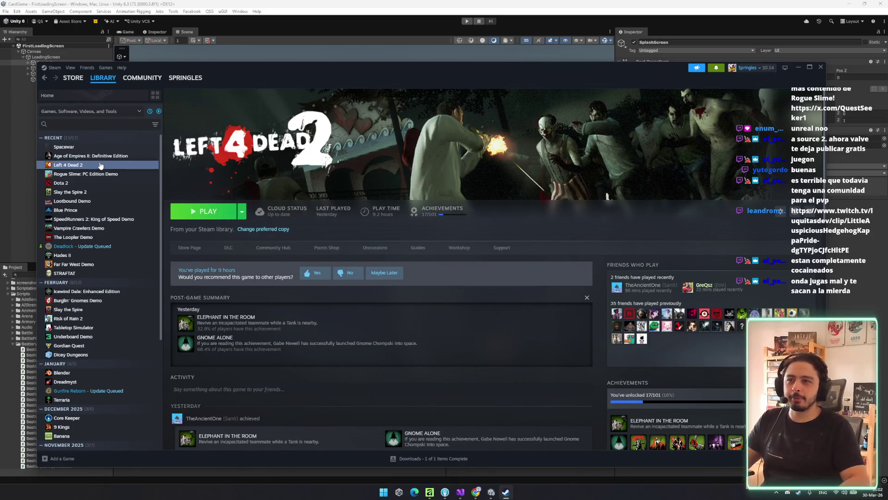
{"action": "left_click", "coordinate": [820, 67]}
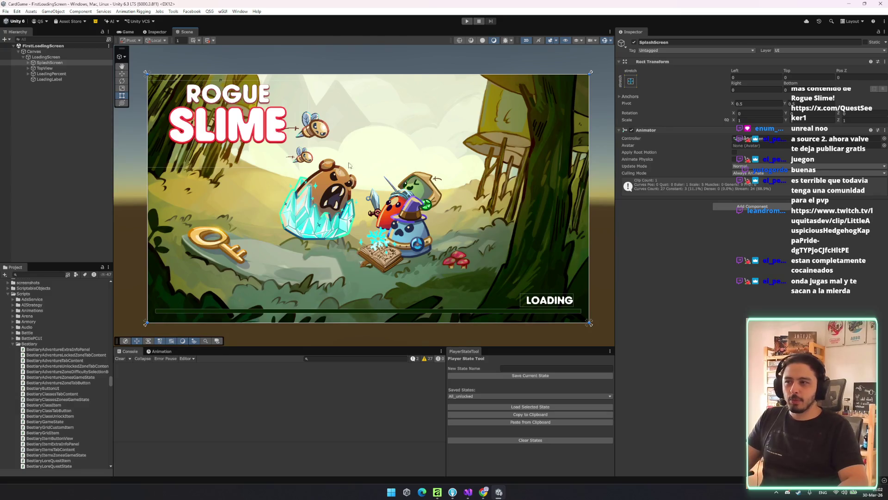
- Re-centre the splash image, switch to the Rect tool (T), and clear the Console
{"action": "scroll", "coordinate": [340, 172], "scroll_direction": "up", "scroll_amount": 3}
{"action": "scroll", "coordinate": [406, 196], "scroll_direction": "down", "scroll_amount": 3}
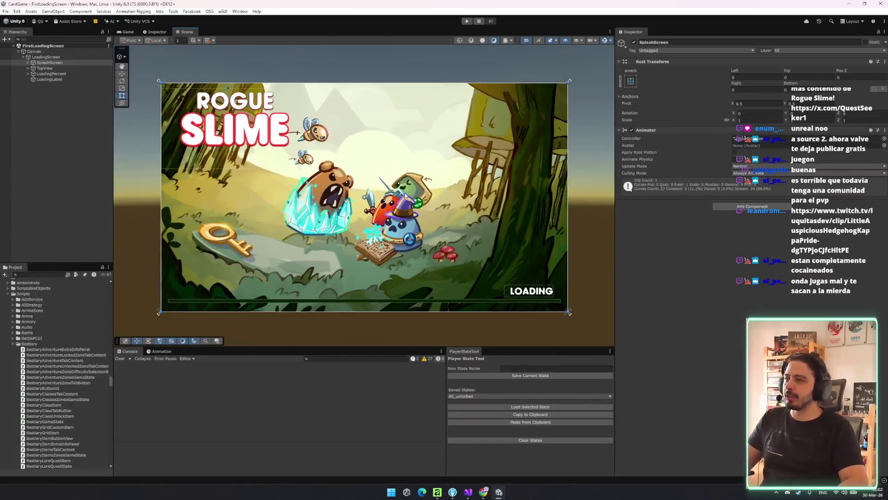
{"action": "left_click_drag", "start_coordinate": [406, 196], "coordinate": [413, 170]}
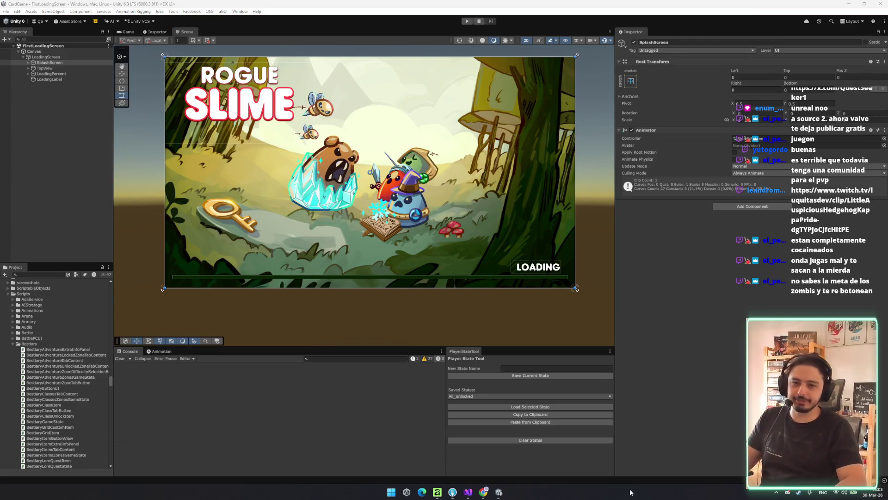
{"action": "left_click_drag", "start_coordinate": [490, 235], "coordinate": [485, 257]}
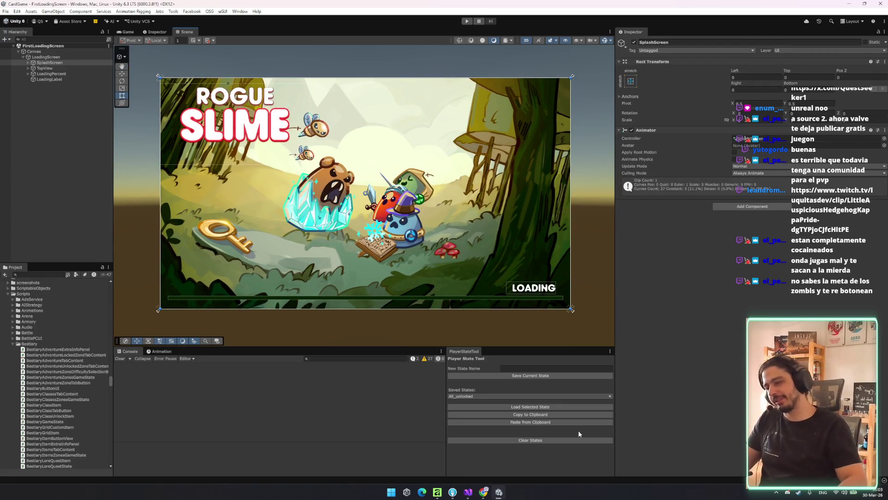
{"action": "scroll", "coordinate": [236, 305], "scroll_direction": "up", "scroll_amount": 3}
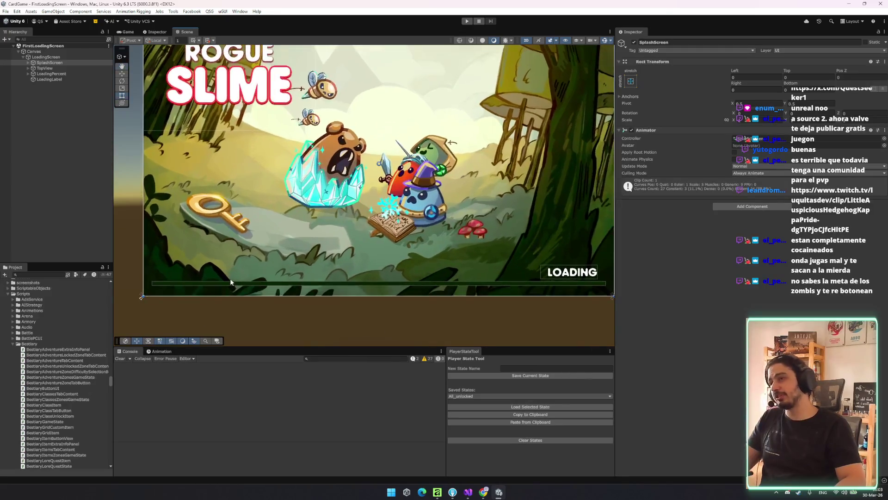
{"action": "scroll", "coordinate": [227, 300], "scroll_direction": "down", "scroll_amount": 2}
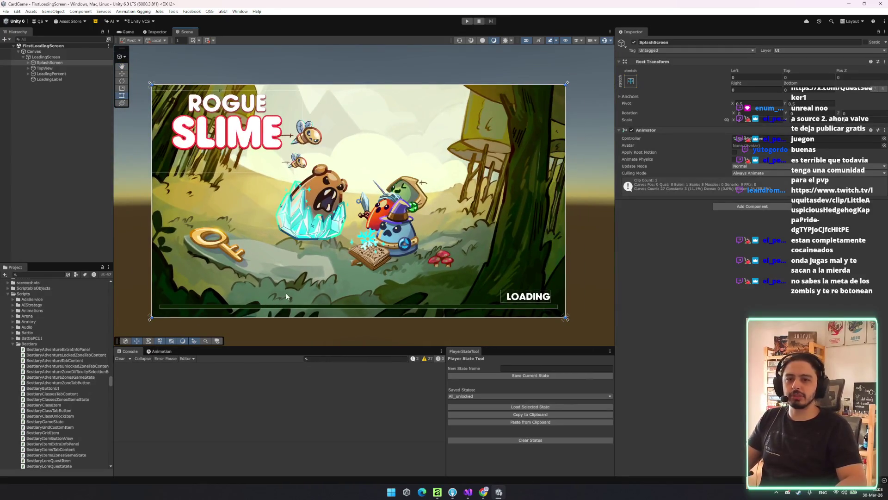
{"action": "scroll", "coordinate": [353, 285], "scroll_direction": "up", "scroll_amount": 1}
{"action": "left_click_drag", "start_coordinate": [352, 284], "coordinate": [362, 285]}
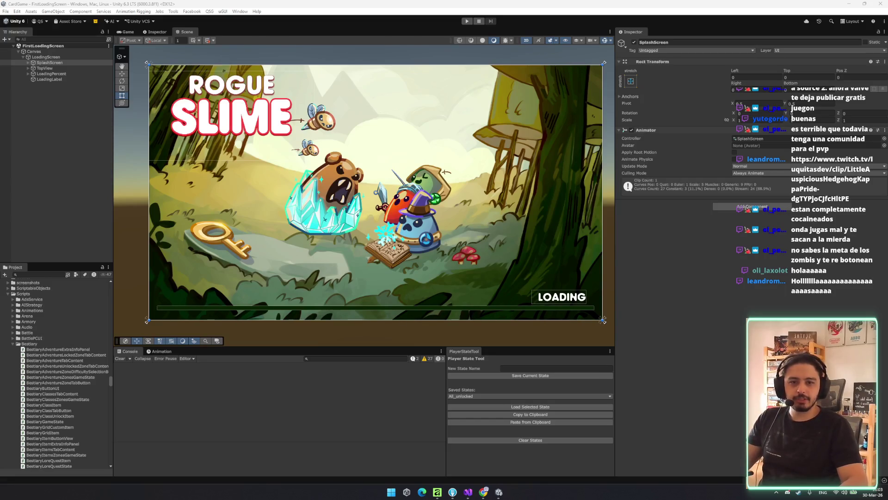
{"action": "left_click_drag", "start_coordinate": [340, 212], "coordinate": [336, 216]}
{"action": "key", "text": "t"}
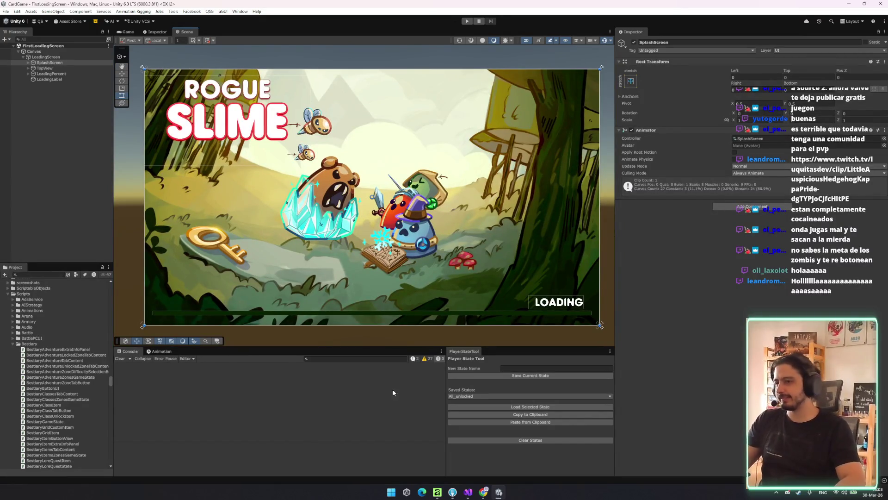
{"action": "left_click", "coordinate": [119, 359]}
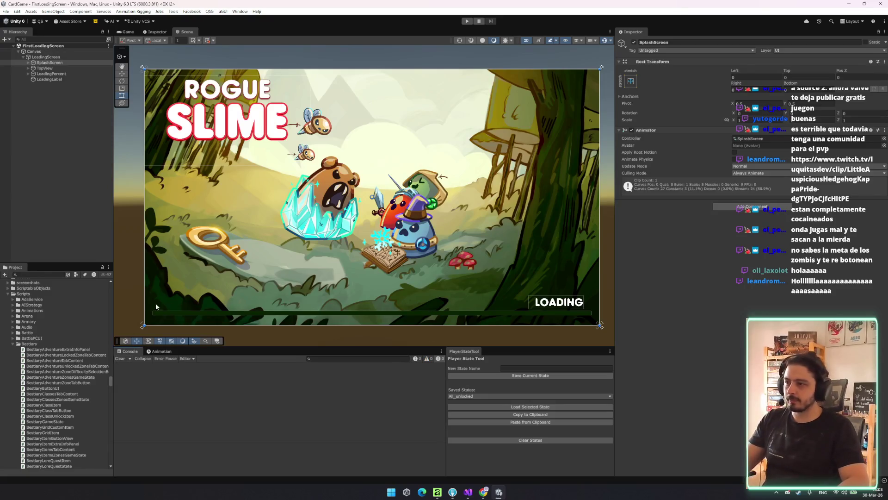
{"action": "left_click", "coordinate": [107, 135]}
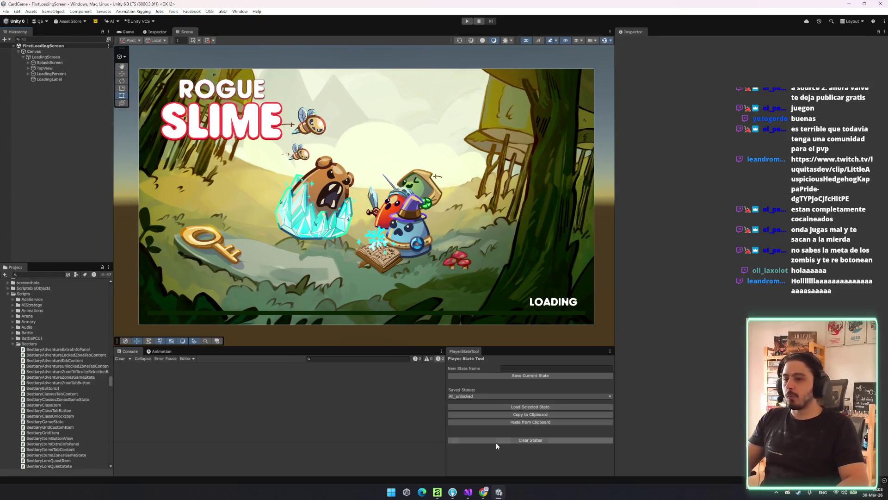
- Review OnApplicationFocus in BackpackInventory.cs in Visual Studio, then minimize it
{"action": "left_click", "coordinate": [468, 492]}
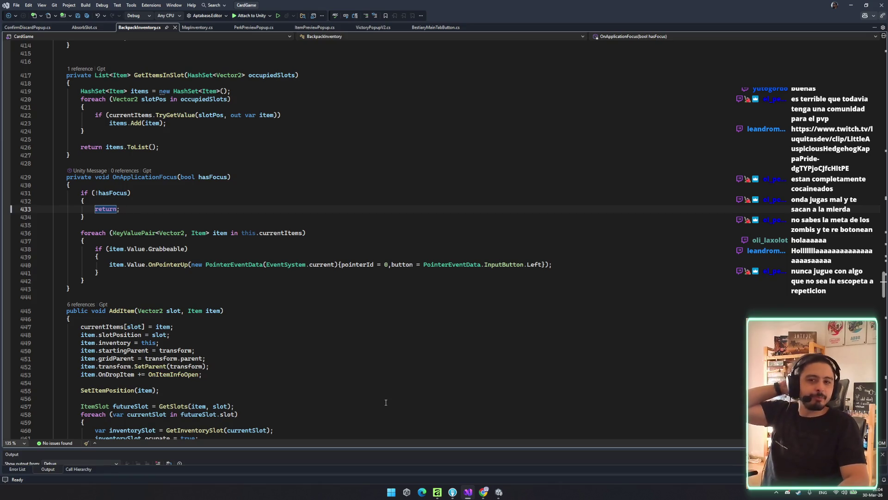
{"action": "left_click", "coordinate": [540, 343]}
{"action": "left_click", "coordinate": [579, 280]}
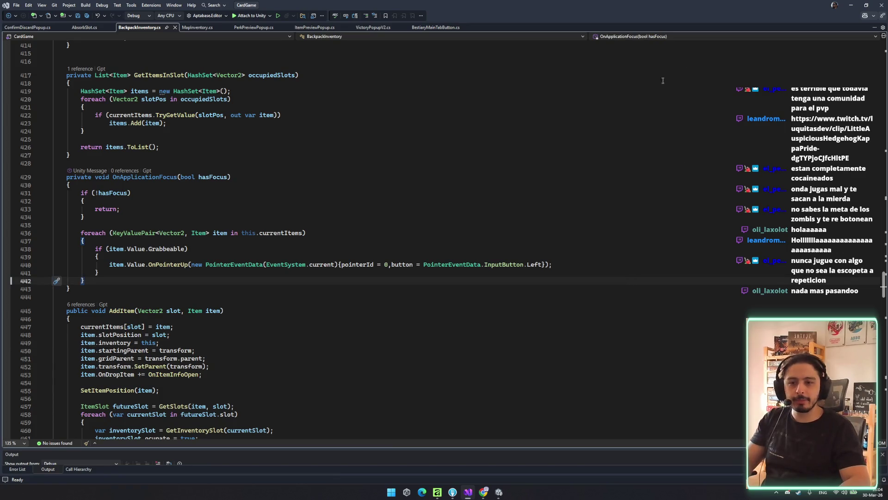
{"action": "left_click", "coordinate": [851, 4]}
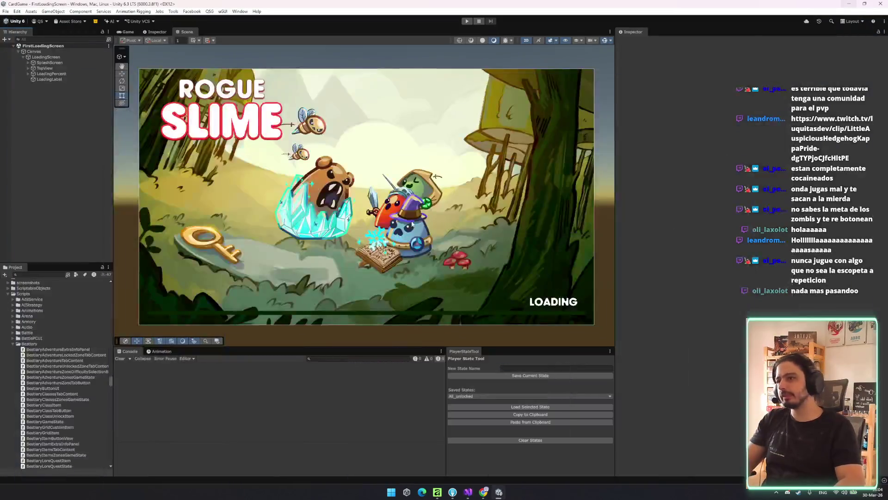
- Zoom and pan the Scene view to re-frame the loading screen
{"action": "scroll", "coordinate": [457, 262], "scroll_direction": "up", "scroll_amount": 5}
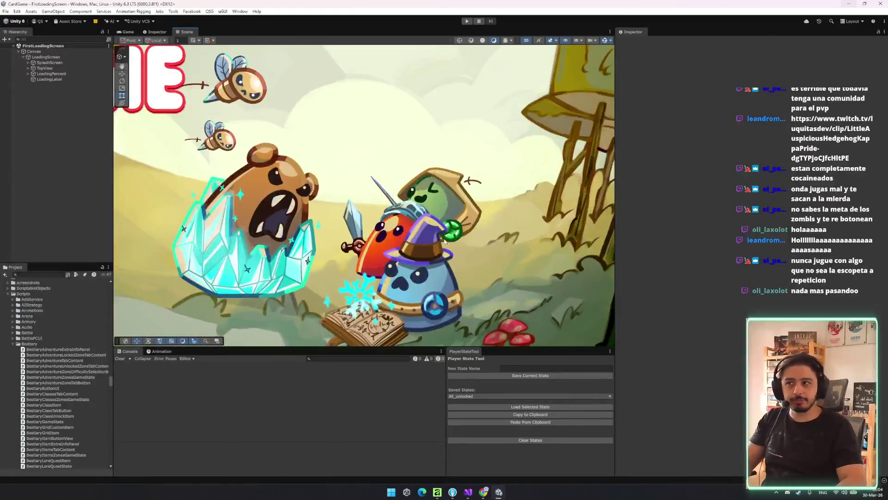
{"action": "scroll", "coordinate": [436, 240], "scroll_direction": "down", "scroll_amount": 2}
{"action": "scroll", "coordinate": [436, 240], "scroll_direction": "down", "scroll_amount": 3}
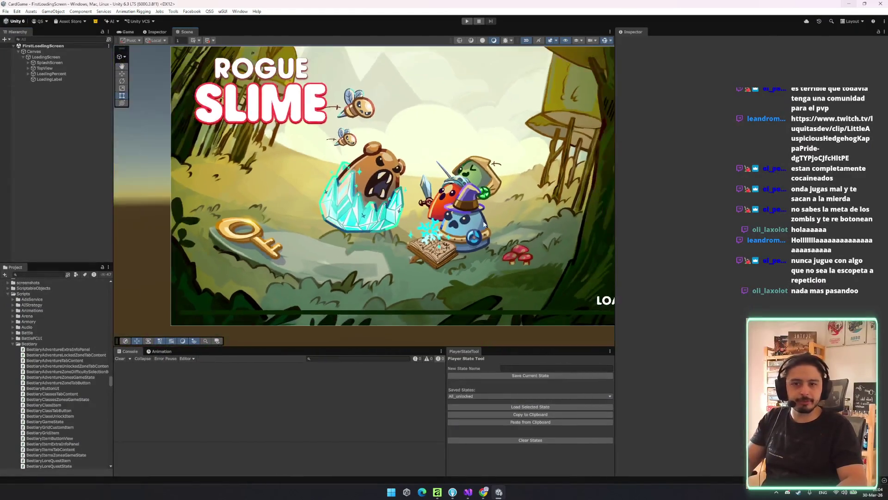
{"action": "scroll", "coordinate": [541, 223], "scroll_direction": "down", "scroll_amount": 2}
{"action": "mouse_move", "coordinate": [541, 223]}
{"action": "left_mouse_down"}
{"action": "mouse_move", "coordinate": [432, 206]}
{"action": "mouse_move", "coordinate": [444, 219]}
{"action": "left_mouse_up"}
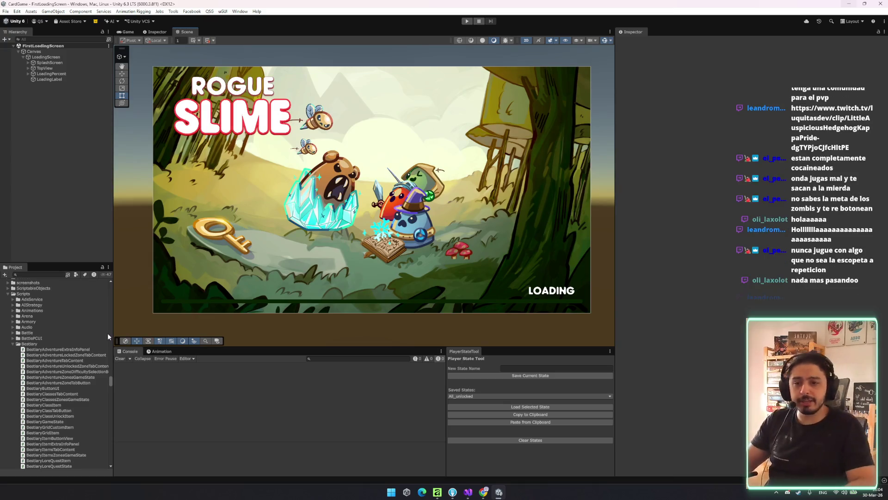
- Collapse the Bestiary and Editor/Items folders, then bring up the demo's Steamworks key page
{"action": "left_click", "coordinate": [51, 360]}
{"action": "key", "text": "Left"}
{"action": "key", "text": "Left"}
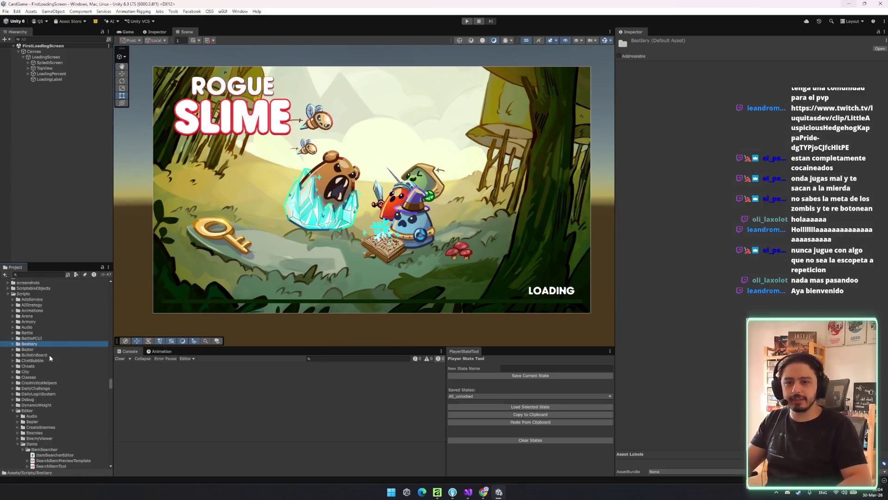
{"action": "scroll", "coordinate": [61, 453], "scroll_direction": "down", "scroll_amount": 5}
{"action": "left_click", "coordinate": [40, 348]}
{"action": "key", "text": "Left"}
{"action": "key", "text": "Left"}
{"action": "key", "text": "Left"}
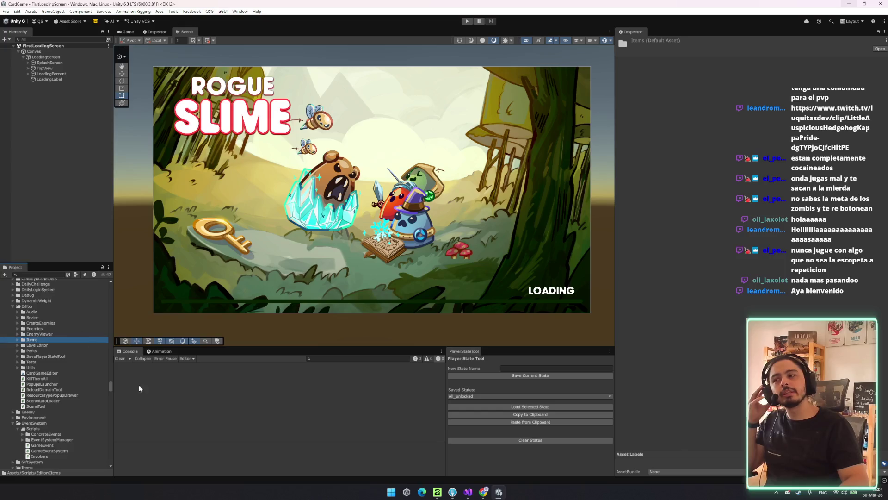
{"action": "left_click", "coordinate": [484, 492]}
{"action": "scroll", "coordinate": [353, 309], "scroll_direction": "up", "scroll_amount": 5}
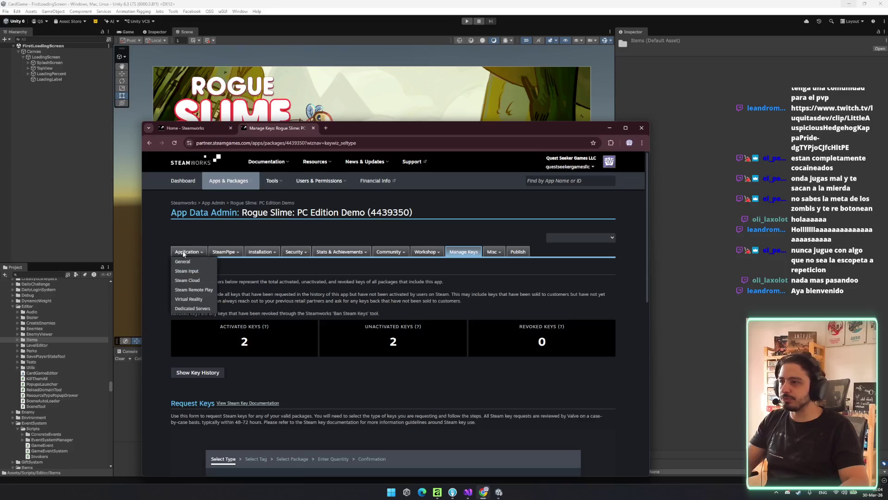
- From the Steamworks dashboard, find the demo's Apr 17, 2026 release date
{"action": "left_click", "coordinate": [190, 182]}
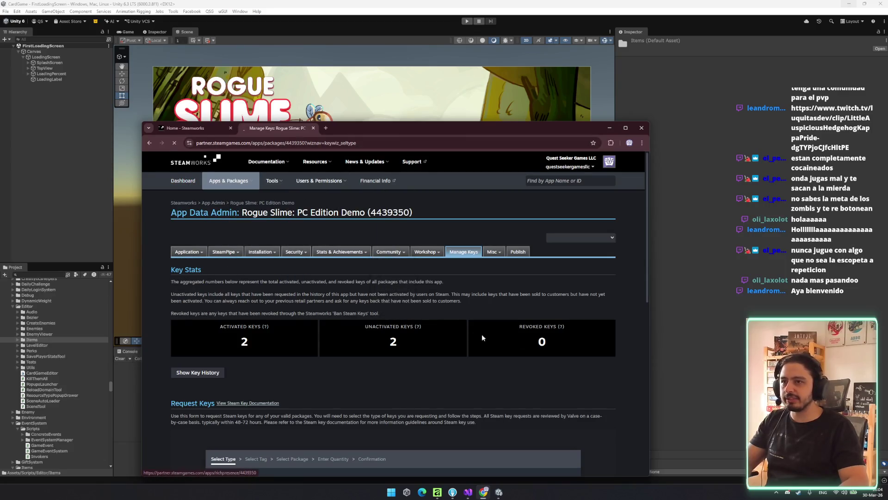
{"action": "scroll", "coordinate": [485, 316], "scroll_direction": "down", "scroll_amount": 5}
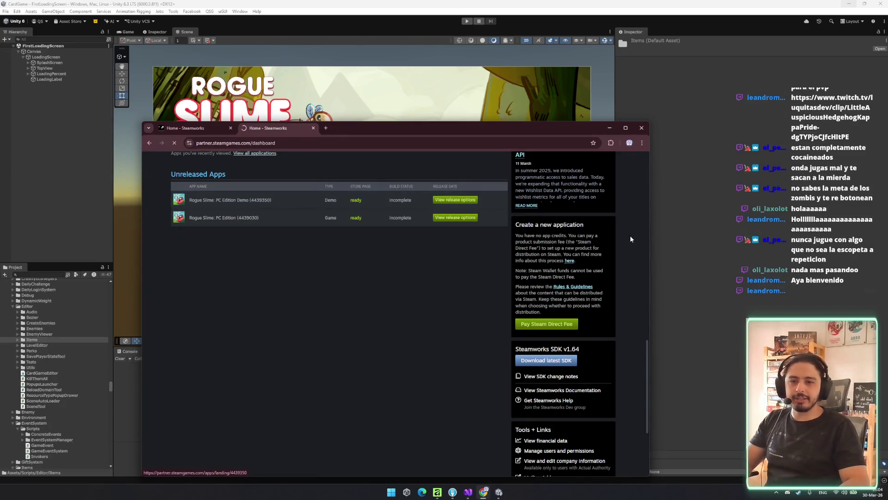
{"action": "scroll", "coordinate": [324, 292], "scroll_direction": "down", "scroll_amount": 5}
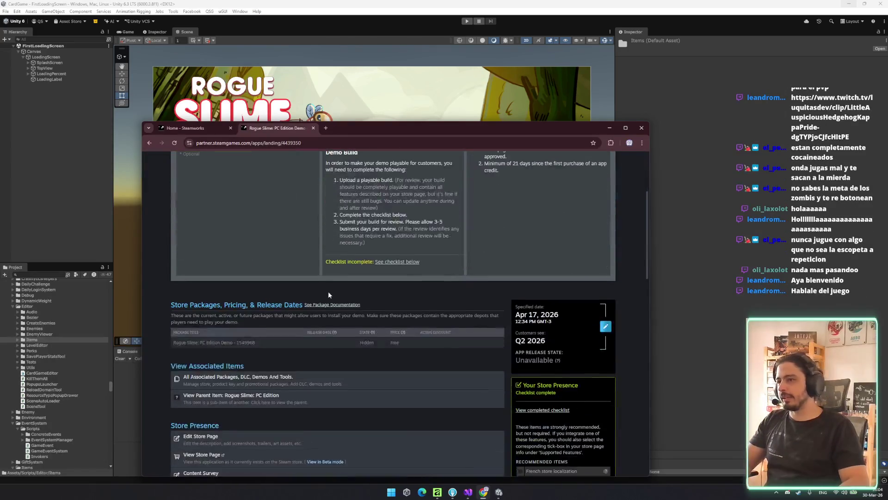
{"action": "mouse_move", "coordinate": [525, 176]}
{"action": "left_mouse_down"}
{"action": "mouse_move", "coordinate": [556, 301]}
{"action": "mouse_move", "coordinate": [547, 182]}
{"action": "left_mouse_up"}
{"action": "scroll", "coordinate": [522, 326], "scroll_direction": "up", "scroll_amount": 5}
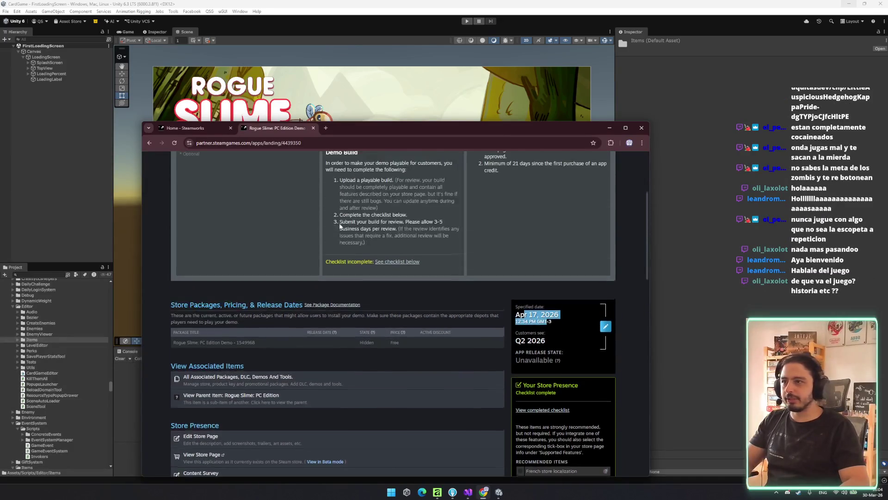
{"action": "scroll", "coordinate": [521, 326], "scroll_direction": "down", "scroll_amount": 3}
{"action": "scroll", "coordinate": [471, 274], "scroll_direction": "up", "scroll_amount": 4}
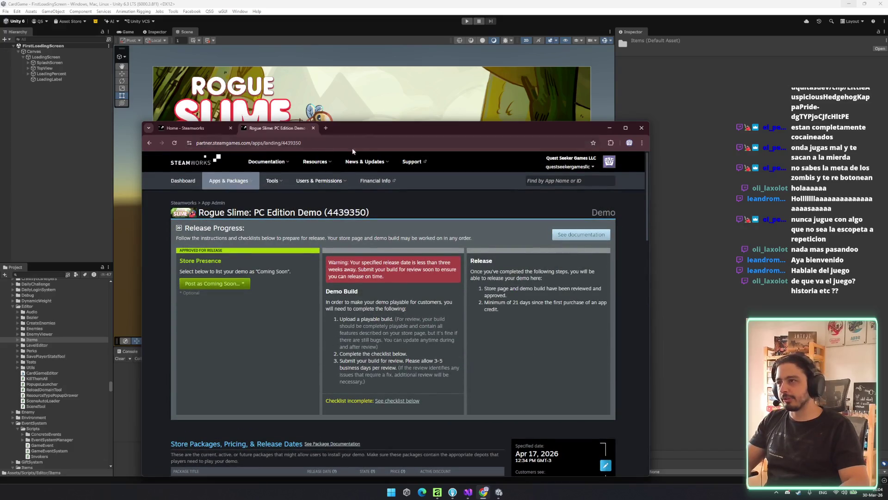
- Open a new tab and start entering a 'ste' address
{"action": "left_click", "coordinate": [326, 128]}
{"action": "type", "text": "ste"}
{"action": "key", "text": "Down"}
{"action": "key", "text": "Down"}
{"action": "key", "text": "Down"}
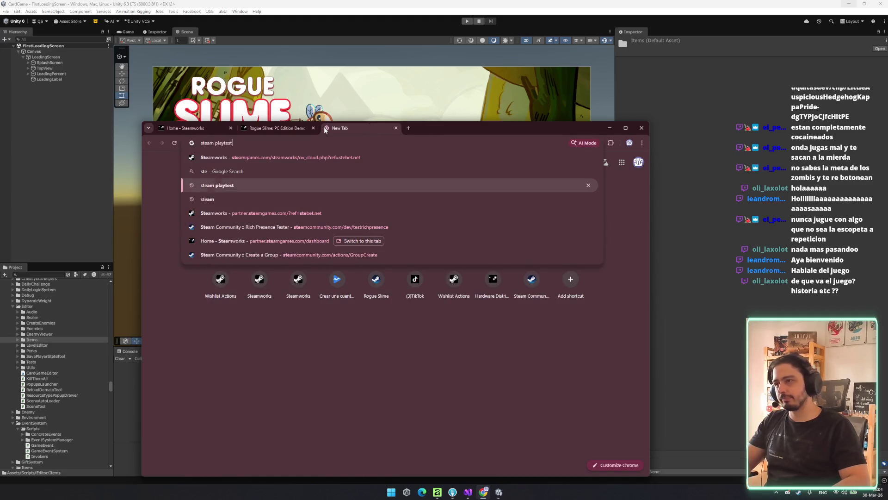
- Open the Rogue Slime: PC Edition store page and browse its gallery screenshots
{"action": "left_click", "coordinate": [367, 274]}
{"action": "scroll", "coordinate": [351, 336], "scroll_direction": "down", "scroll_amount": 2}
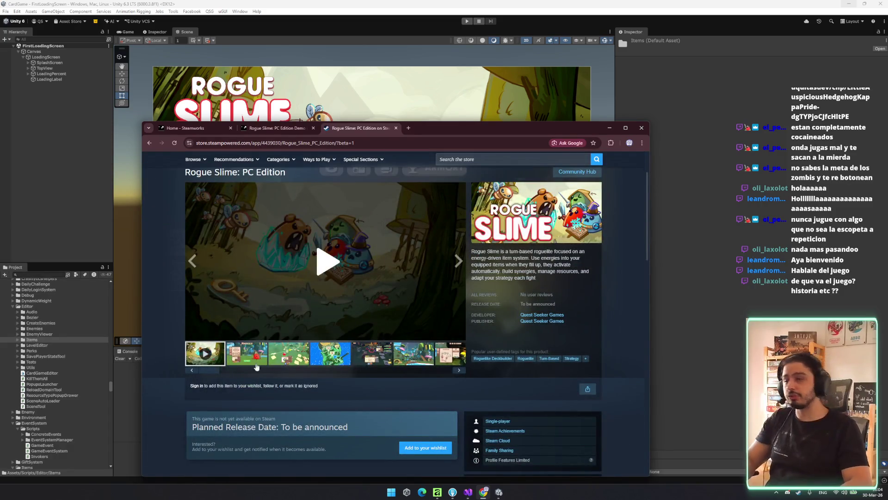
{"action": "left_click", "coordinate": [248, 363]}
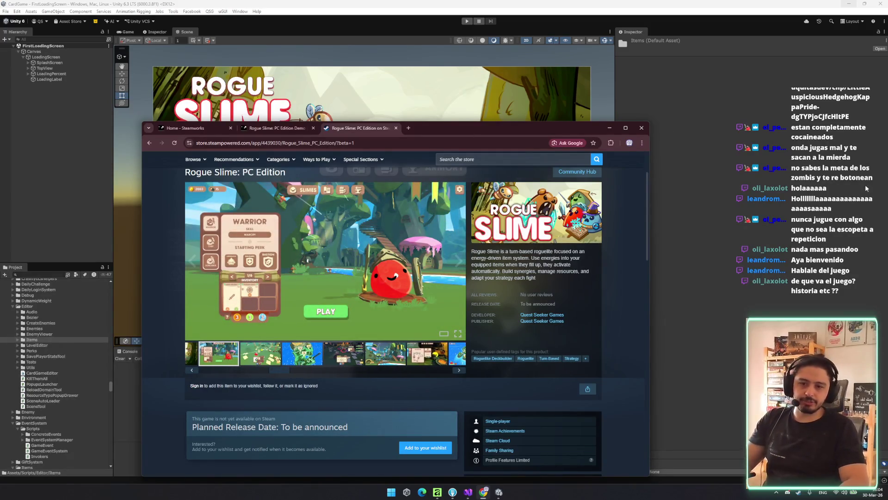
{"action": "left_click", "coordinate": [798, 164]}
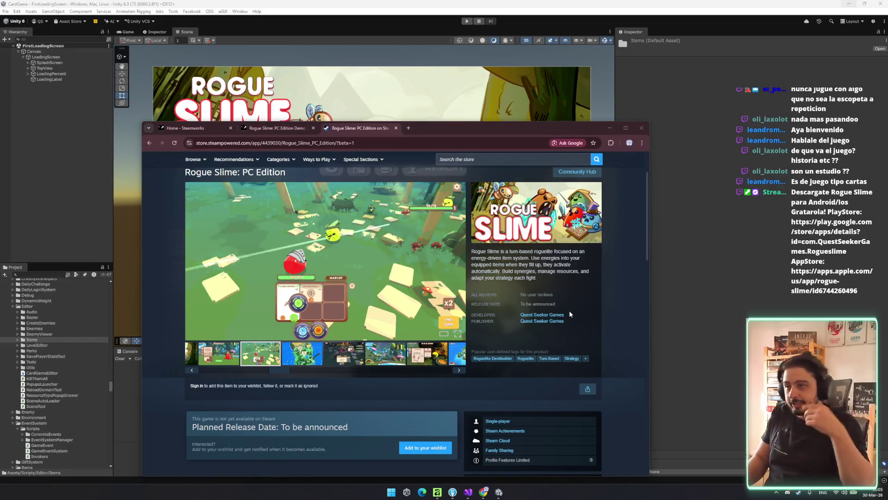
{"action": "left_click", "coordinate": [306, 362]}
{"action": "left_click", "coordinate": [344, 354]}
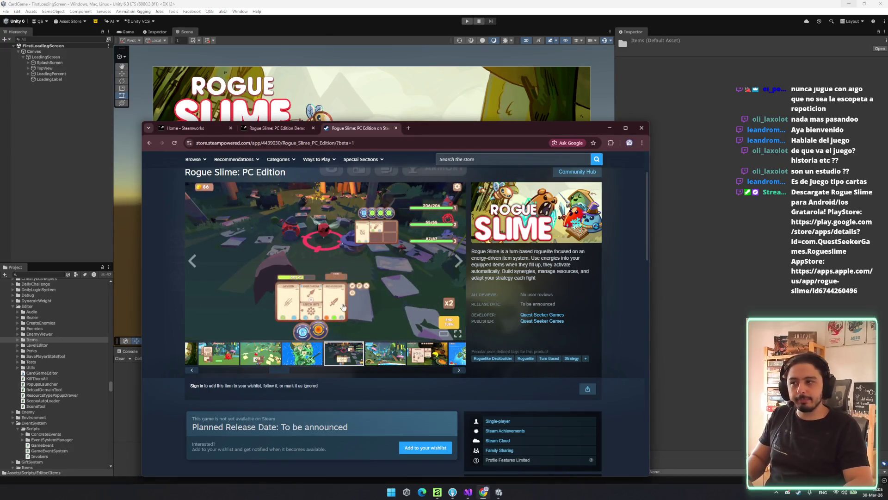
- View the screenshots enlarged, stepping back two, then return to the demo admin page
{"action": "left_click", "coordinate": [348, 314]}
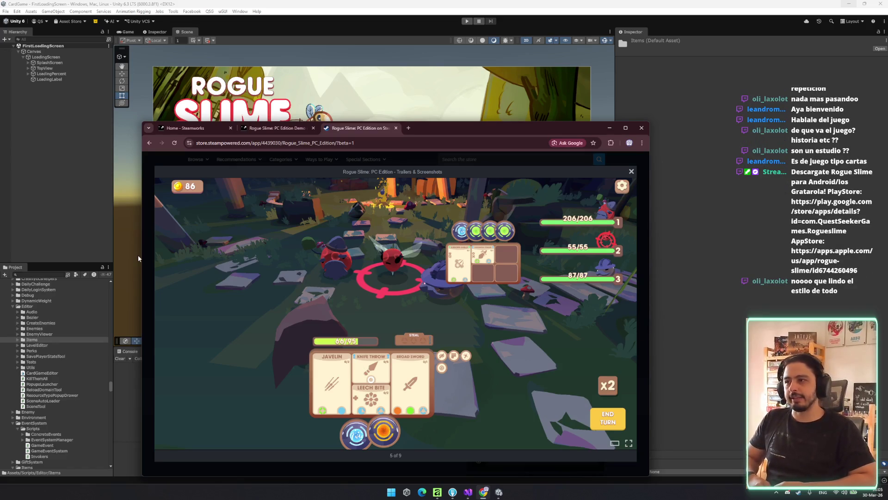
{"action": "key", "text": "Left"}
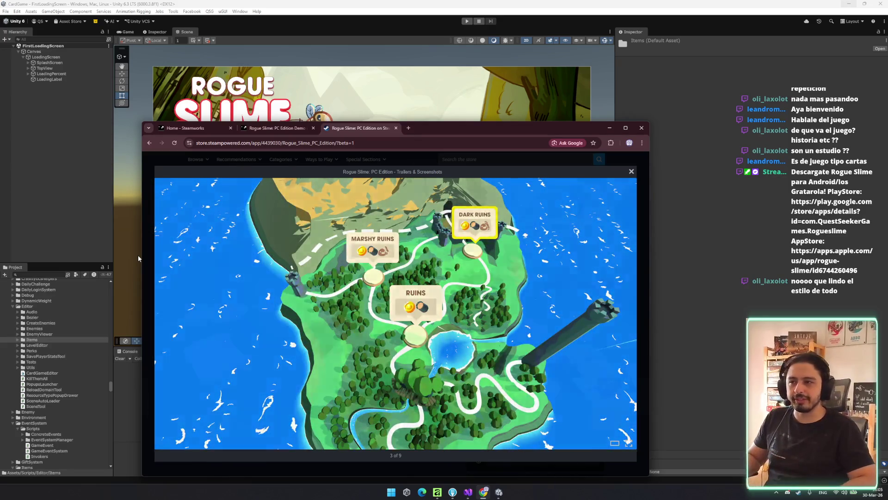
{"action": "key", "text": "Left"}
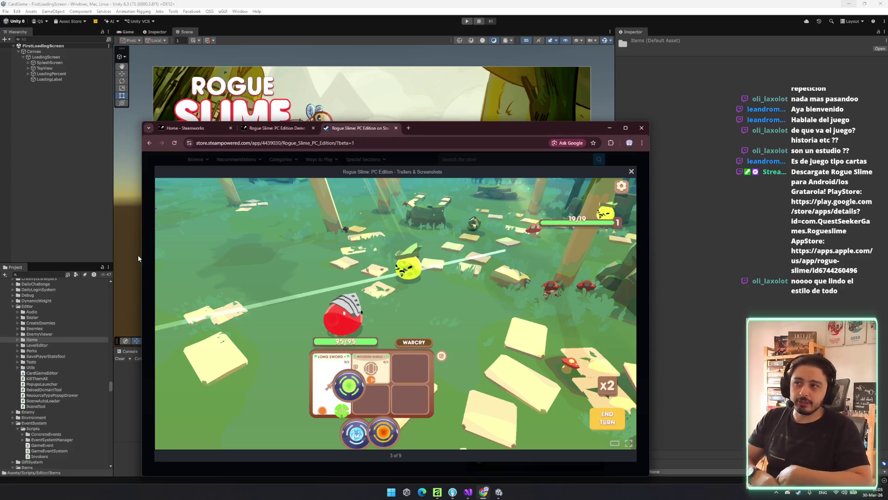
{"action": "left_click", "coordinate": [269, 129]}
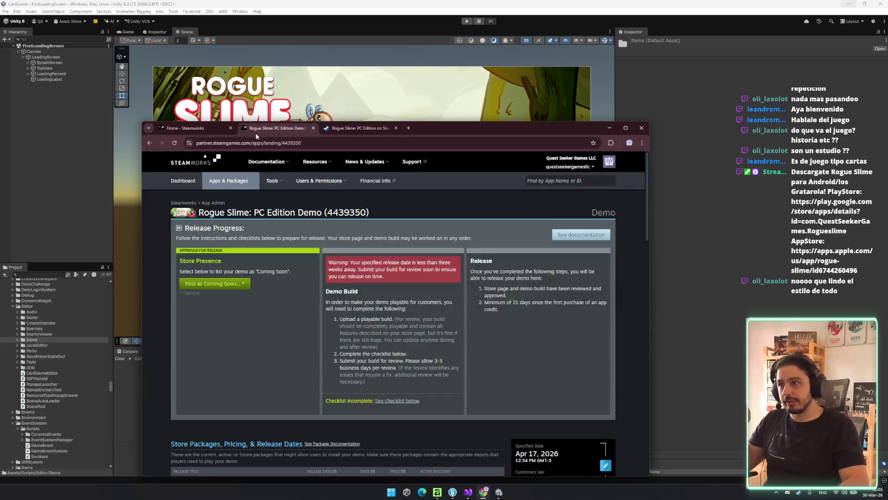
- On the Steamworks home dashboard, check June 2026 events like Summer Sale 2026
{"action": "left_click", "coordinate": [205, 130]}
{"action": "scroll", "coordinate": [335, 318], "scroll_direction": "down", "scroll_amount": 5}
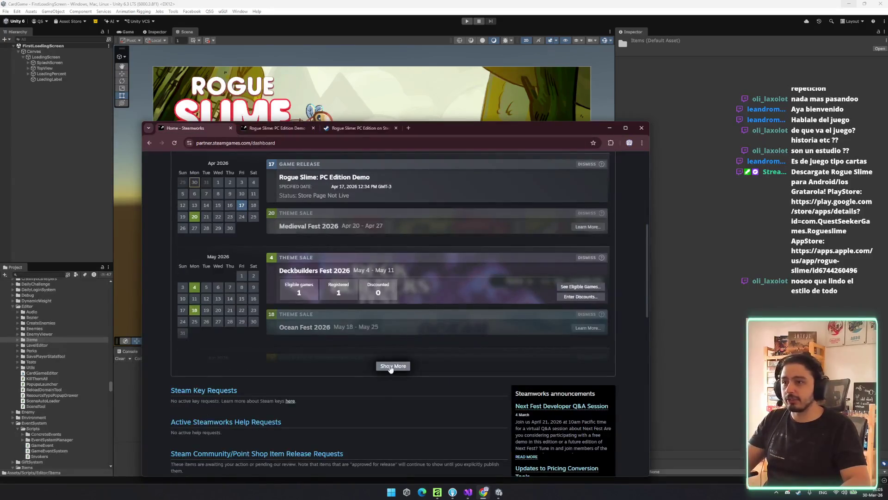
{"action": "scroll", "coordinate": [323, 288], "scroll_direction": "down", "scroll_amount": 5}
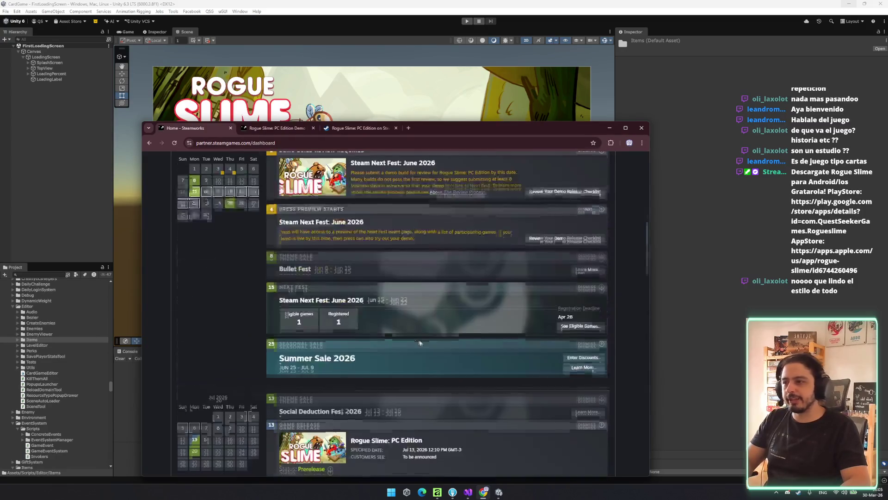
{"action": "left_click_drag", "start_coordinate": [280, 358], "coordinate": [394, 358]}
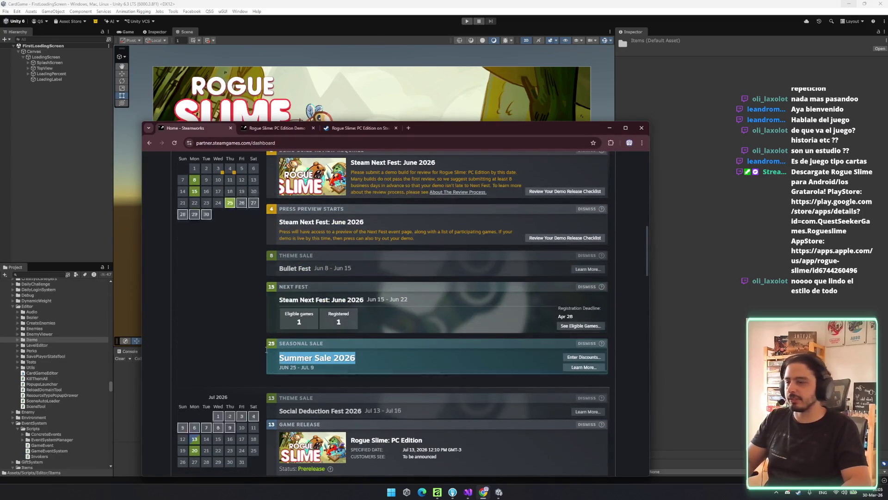
{"action": "scroll", "coordinate": [266, 315], "scroll_direction": "up", "scroll_amount": 1}
{"action": "left_click_drag", "start_coordinate": [270, 333], "coordinate": [356, 335]}
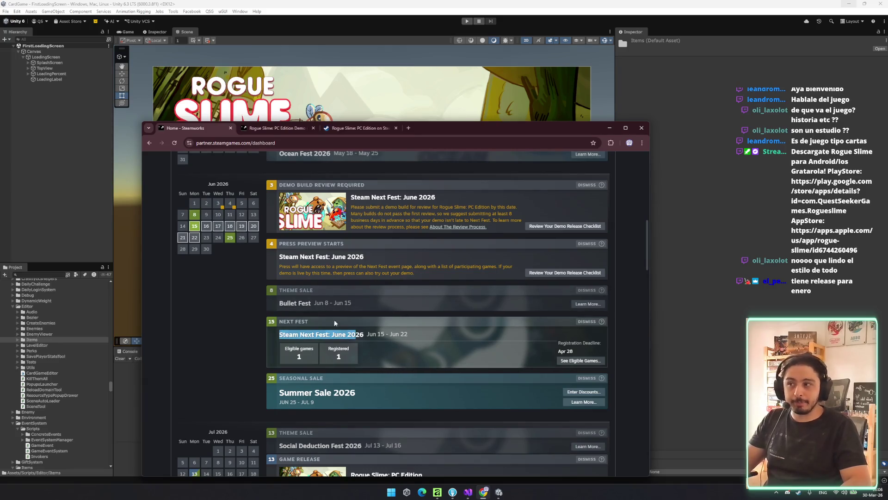
{"action": "left_click", "coordinate": [251, 338]}
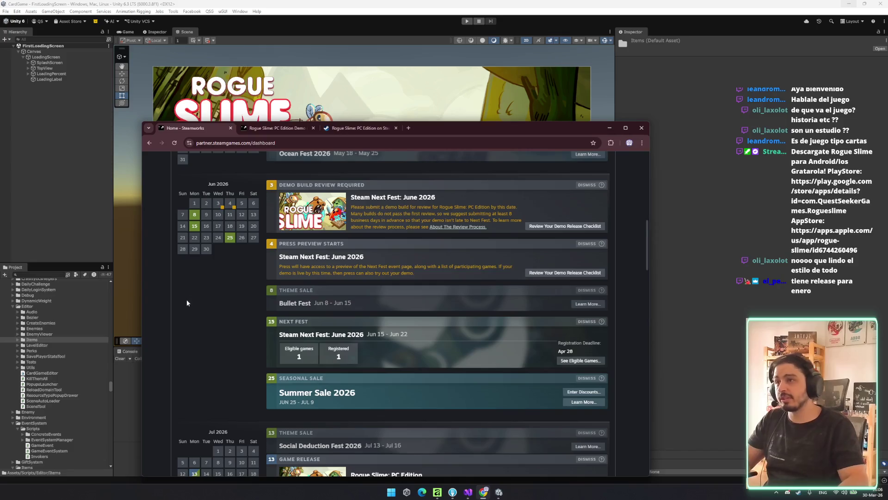
- Visit the Demo tab, then return to the store page's enlarged screenshot 2 of 9
{"action": "scroll", "coordinate": [191, 304], "scroll_direction": "down", "scroll_amount": 3}
{"action": "scroll", "coordinate": [306, 262], "scroll_direction": "up", "scroll_amount": 3}
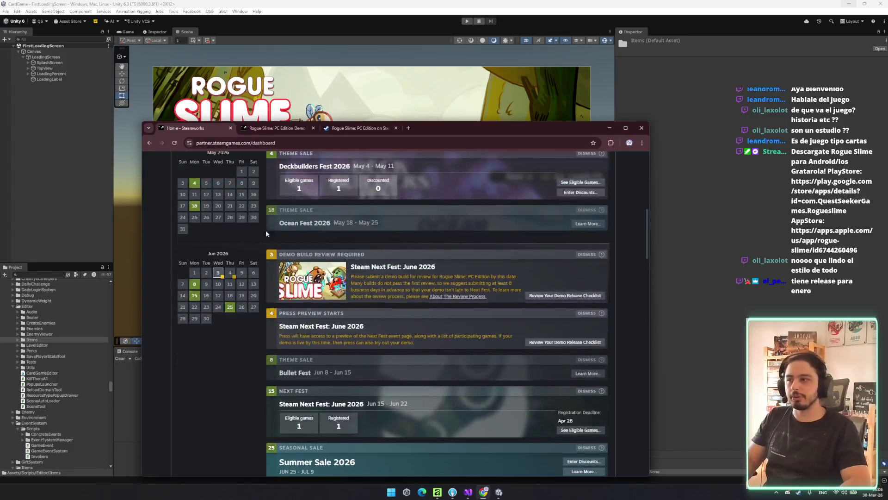
{"action": "left_click", "coordinate": [275, 128]}
{"action": "left_click", "coordinate": [341, 129]}
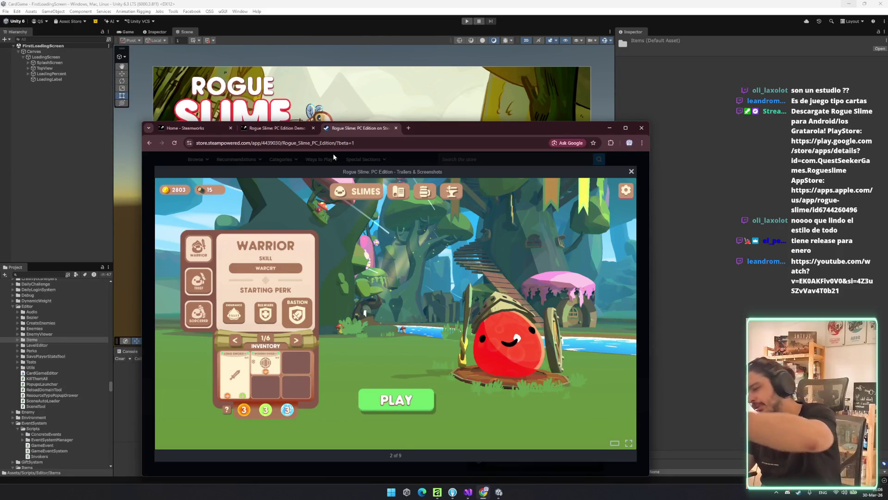
- Step through the Rogue Slime screenshots to the trailer, then mute it and watch it fullscreen
{"action": "key", "text": "Right"}
{"action": "key", "text": "Right"}
{"action": "key", "text": "Right"}
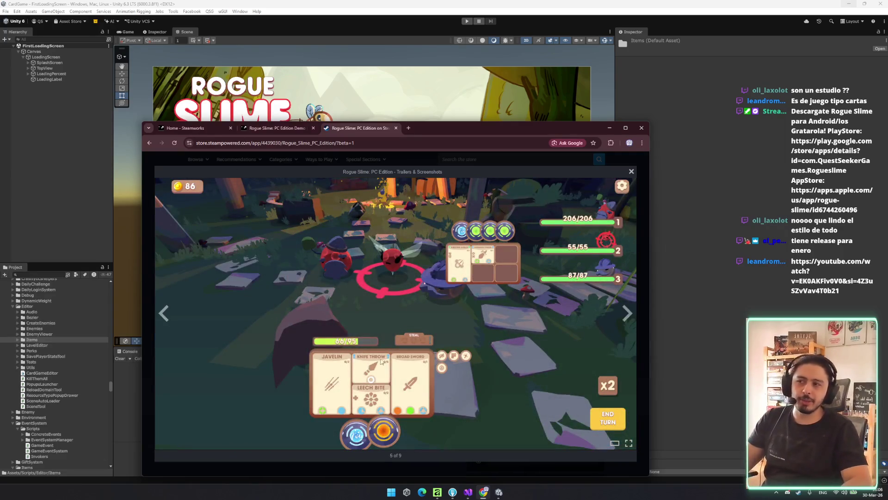
{"action": "key", "text": "Right"}
{"action": "key", "text": "Right"}
{"action": "key", "text": "Right"}
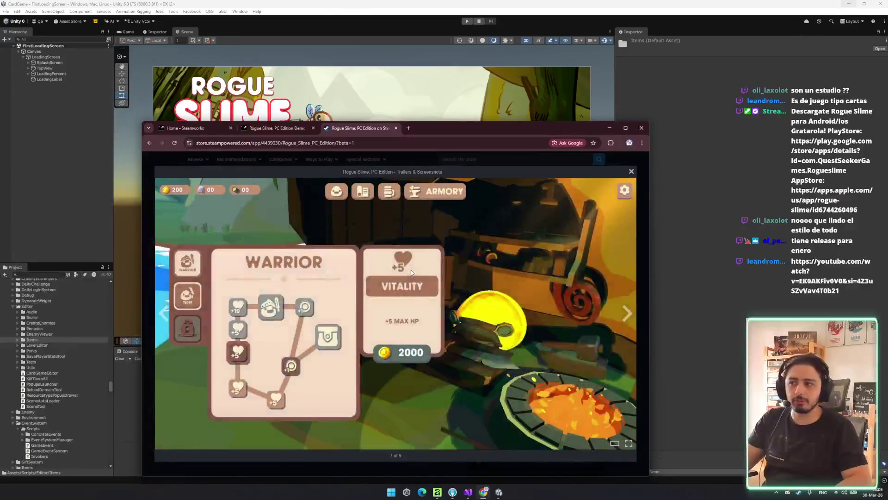
{"action": "left_click_drag", "start_coordinate": [454, 131], "coordinate": [454, 95]}
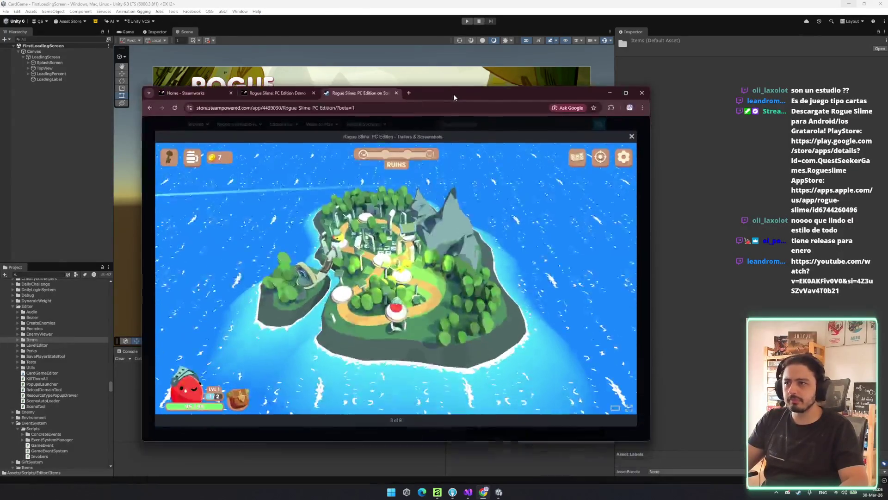
{"action": "key", "text": "Right"}
{"action": "key", "text": "Right"}
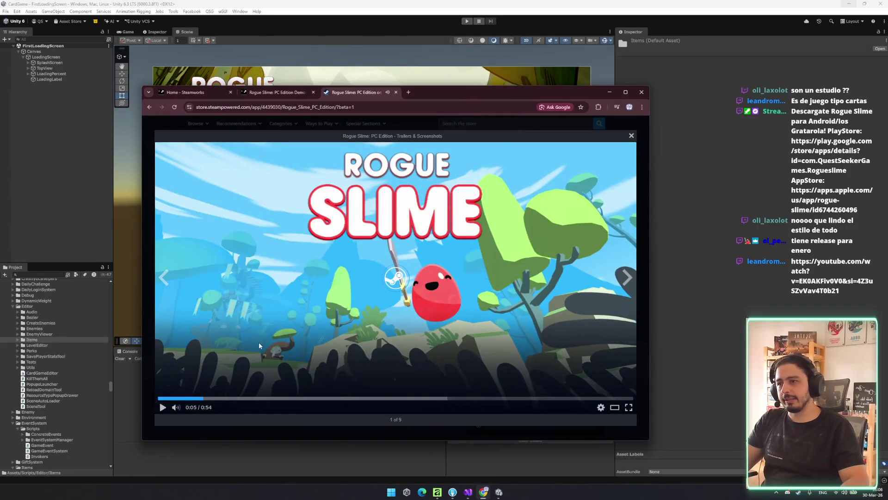
{"action": "left_click", "coordinate": [176, 407]}
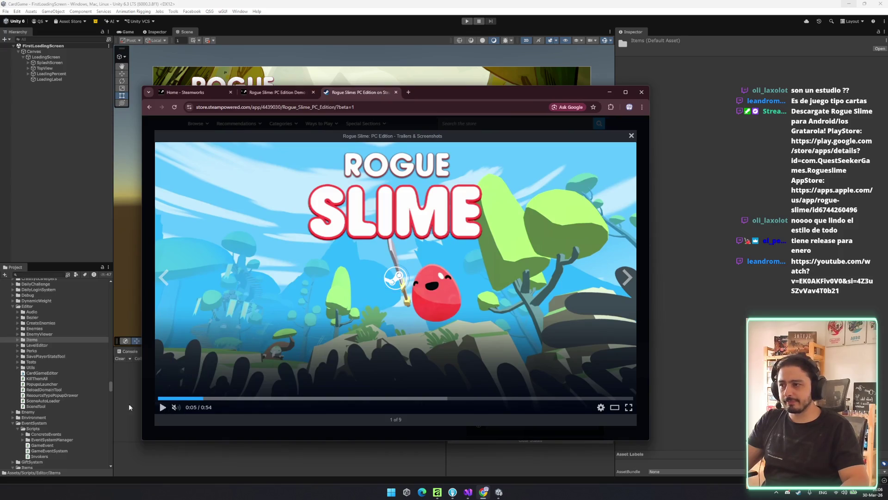
{"action": "double_click", "coordinate": [433, 304]}
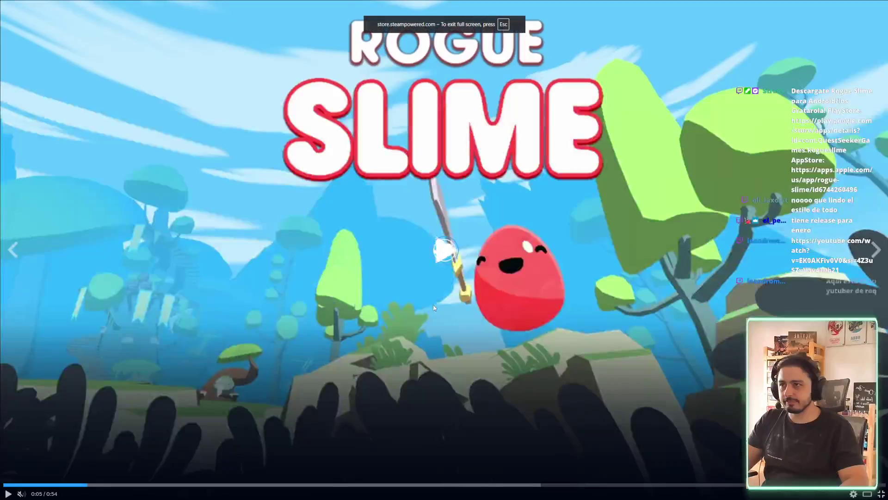
{"action": "key", "text": "Escape"}
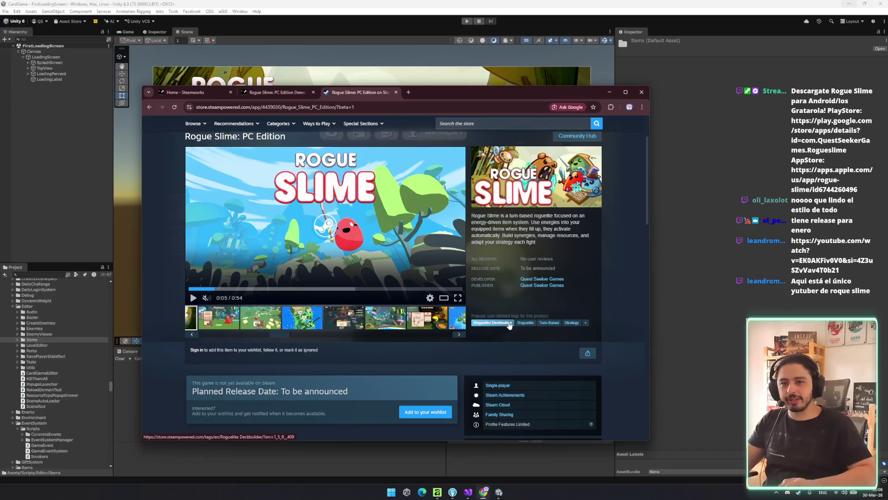
- Reload and close the Rogue Slime store page, then close Chrome to return to Unity
{"action": "mouse_move", "coordinate": [204, 299]}
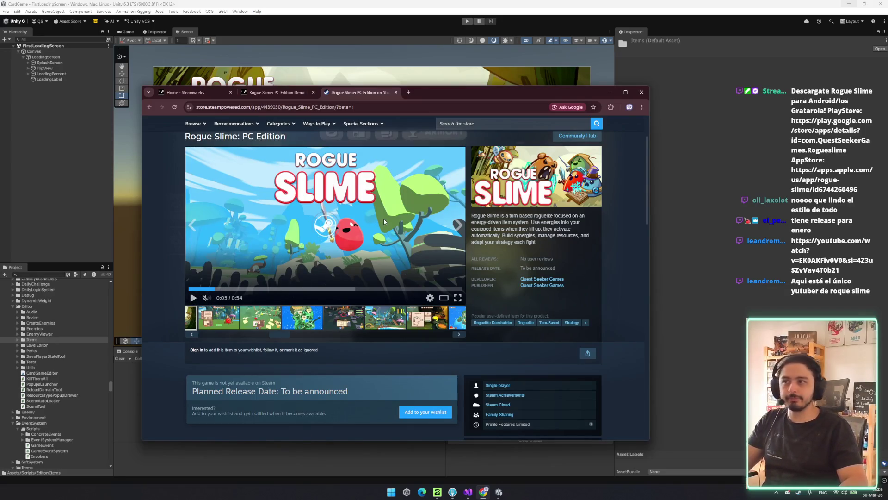
{"action": "key", "text": "F5"}
{"action": "left_click", "coordinate": [396, 92]}
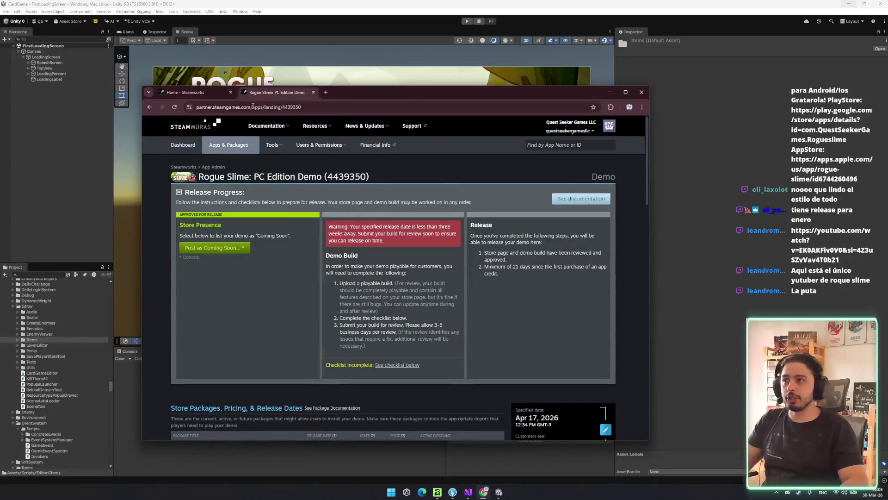
{"action": "left_click", "coordinate": [185, 92]}
{"action": "left_click_drag", "start_coordinate": [407, 96], "coordinate": [395, 195]}
{"action": "key", "text": "alt+F4"}
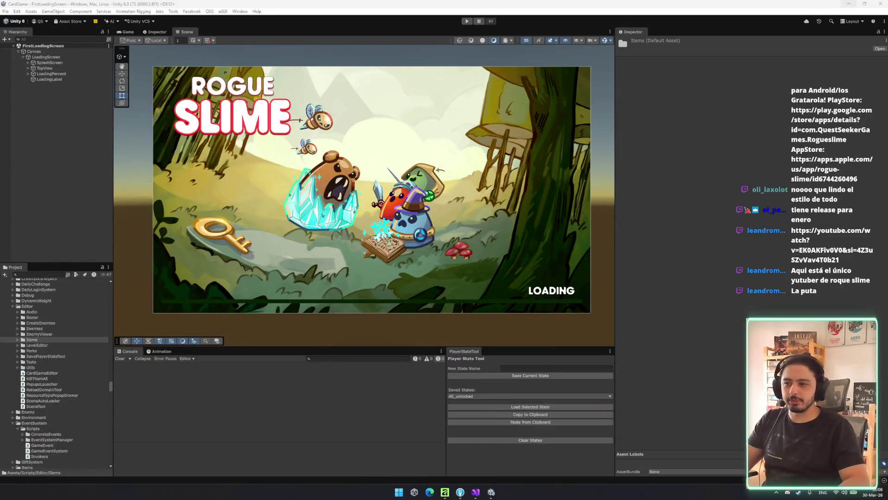
{"action": "scroll", "coordinate": [371, 263], "scroll_direction": "up", "scroll_amount": 4}
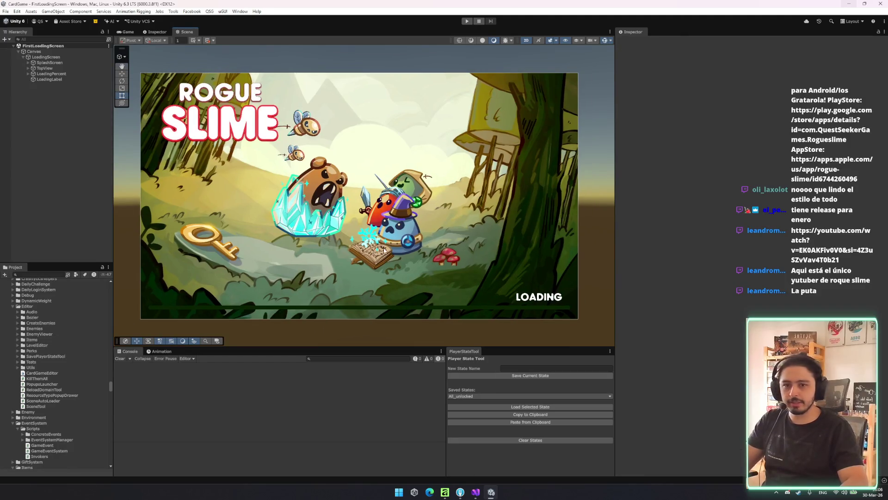
{"action": "scroll", "coordinate": [371, 263], "scroll_direction": "down", "scroll_amount": 4}
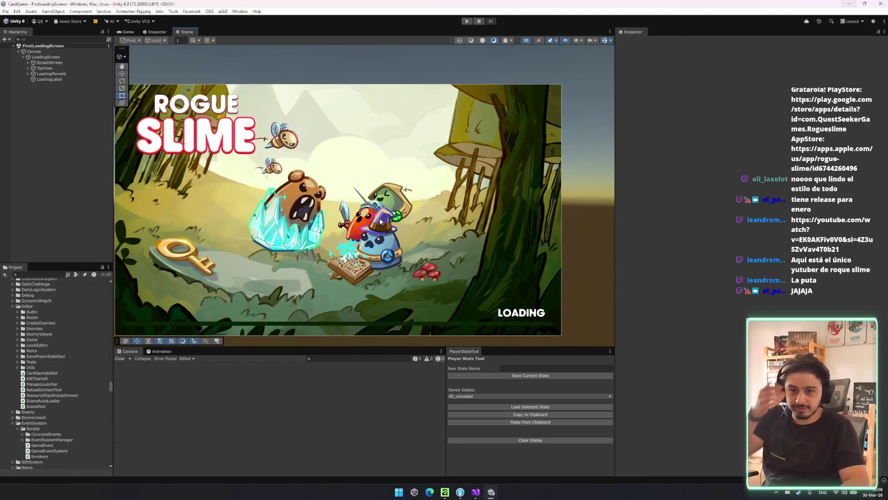
{"action": "left_click_drag", "start_coordinate": [424, 198], "coordinate": [409, 195]}
{"action": "scroll", "coordinate": [389, 192], "scroll_direction": "down", "scroll_amount": 1}
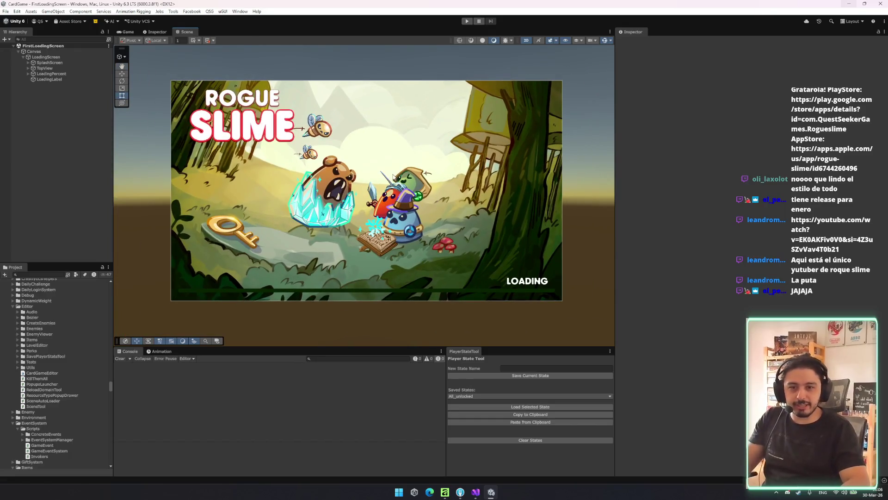
{"action": "scroll", "coordinate": [394, 178], "scroll_direction": "up", "scroll_amount": 1}
{"action": "scroll", "coordinate": [402, 197], "scroll_direction": "up", "scroll_amount": 1}
{"action": "scroll", "coordinate": [409, 194], "scroll_direction": "down", "scroll_amount": 2}
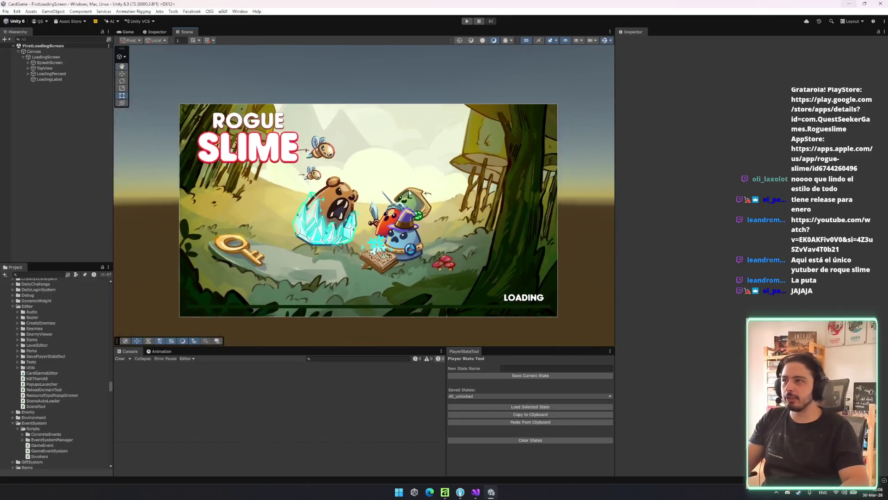
{"action": "left_click_drag", "start_coordinate": [409, 194], "coordinate": [390, 158]}
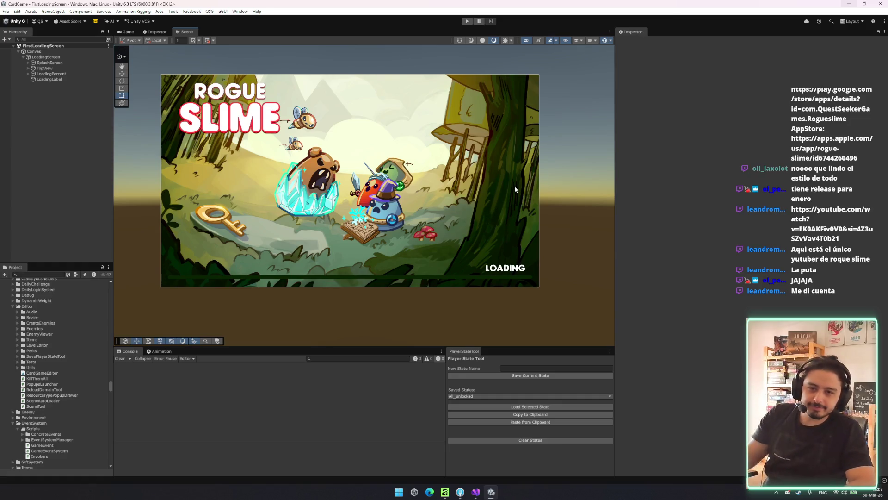
{"action": "scroll", "coordinate": [459, 173], "scroll_direction": "up", "scroll_amount": 2}
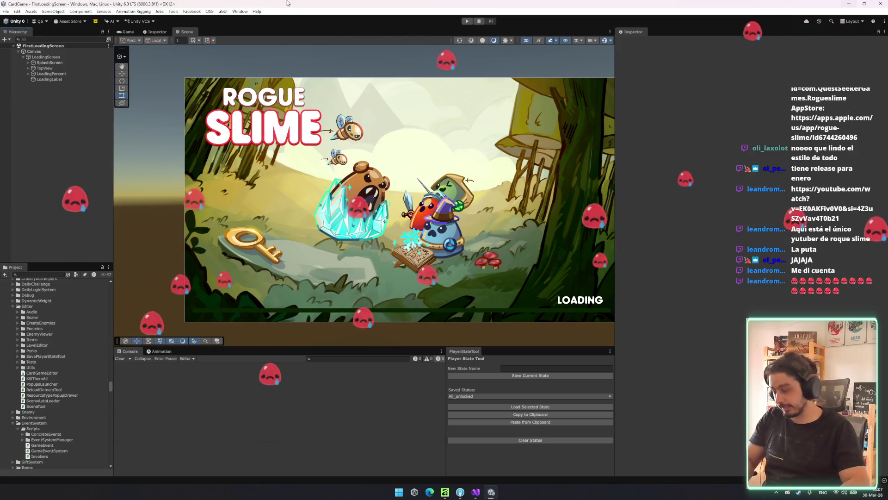
{"action": "left_click", "coordinate": [210, 11]}
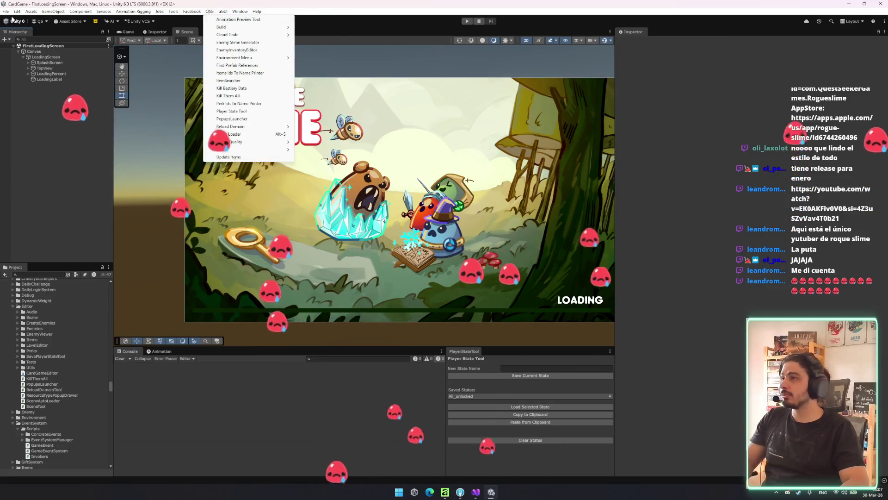
- Clear All PlayerPrefs from the Edit menu, then enter Play mode and widen the Game view
{"action": "mouse_move", "coordinate": [17, 16]}
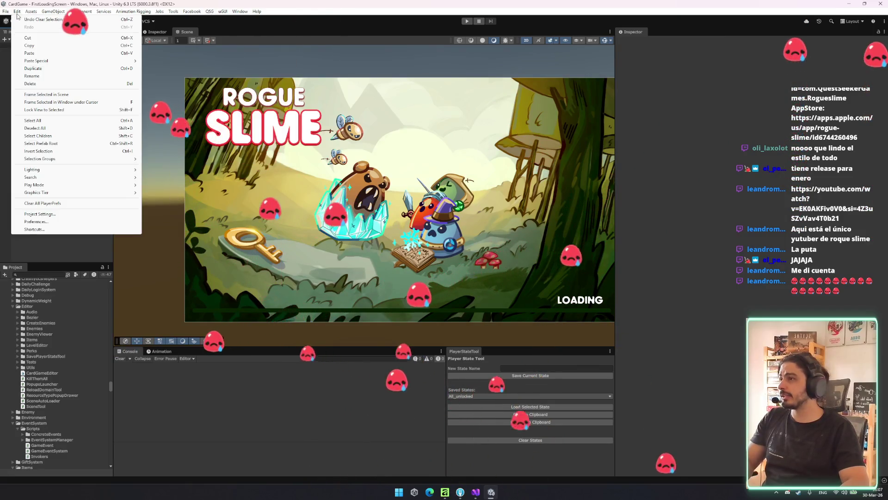
{"action": "left_click", "coordinate": [53, 204]}
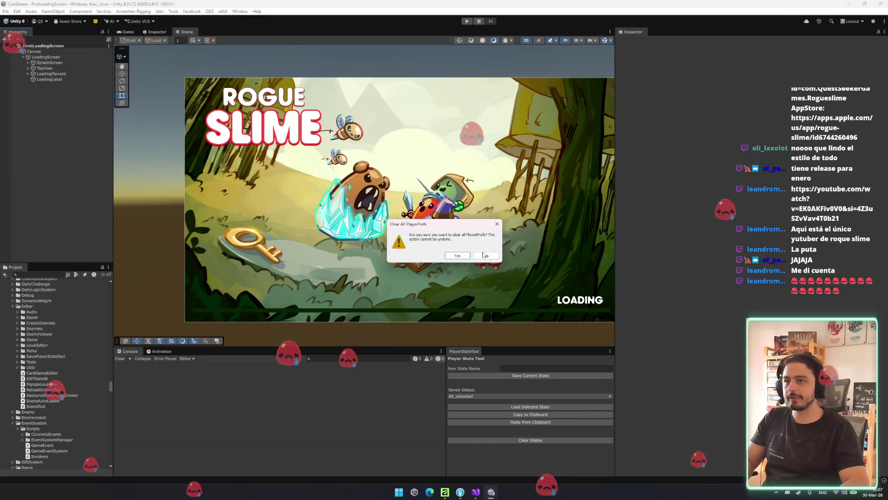
{"action": "key", "text": "Return"}
{"action": "left_click_drag", "start_coordinate": [493, 236], "coordinate": [466, 229]}
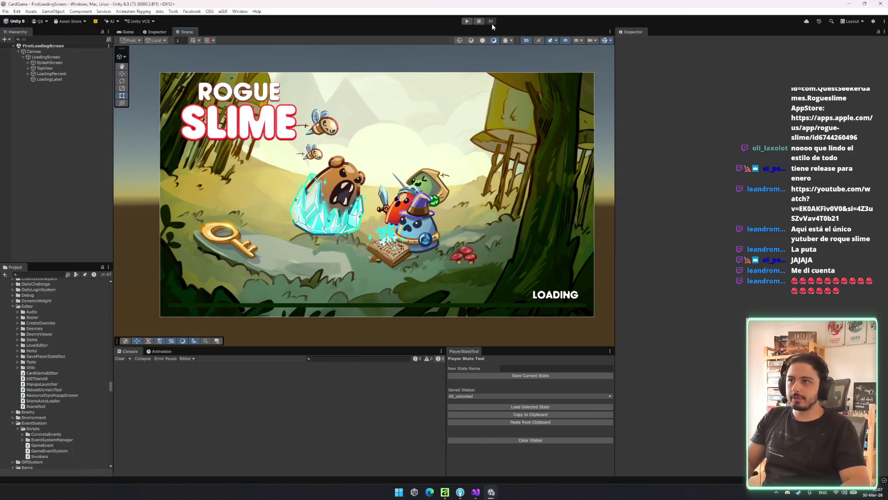
{"action": "left_click", "coordinate": [467, 21]}
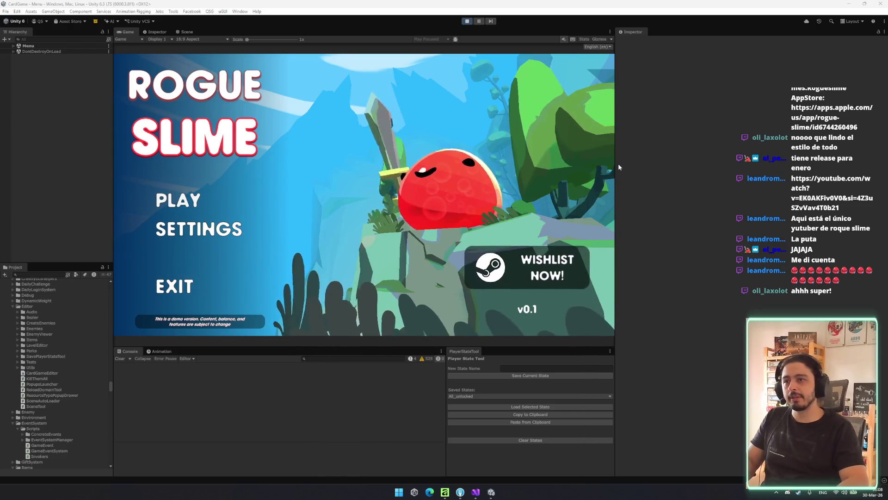
{"action": "left_click_drag", "start_coordinate": [617, 166], "coordinate": [639, 166]}
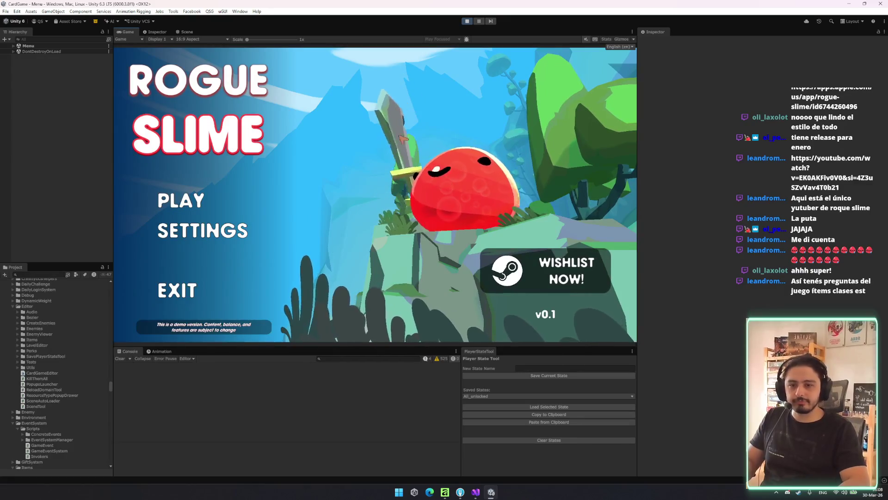
- Start a run, check the Short Bow card, then continue with the Warrior to the RUINS map
{"action": "left_click", "coordinate": [220, 201]}
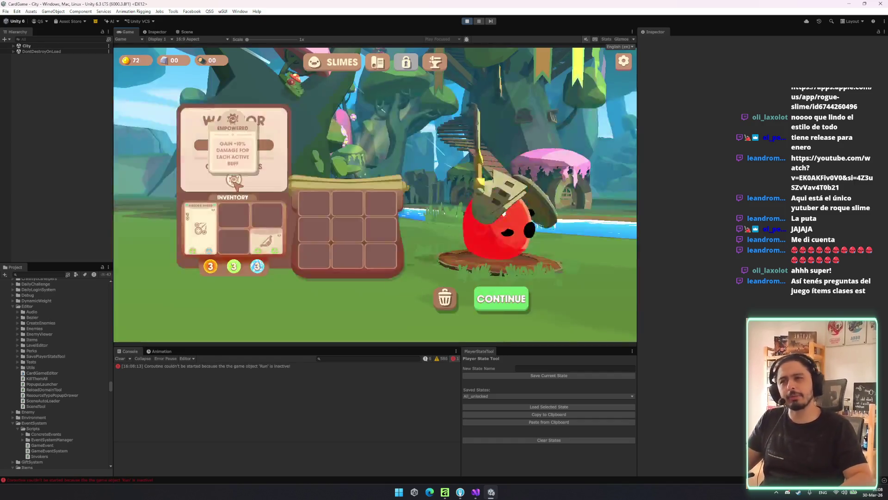
{"action": "mouse_move", "coordinate": [270, 249]}
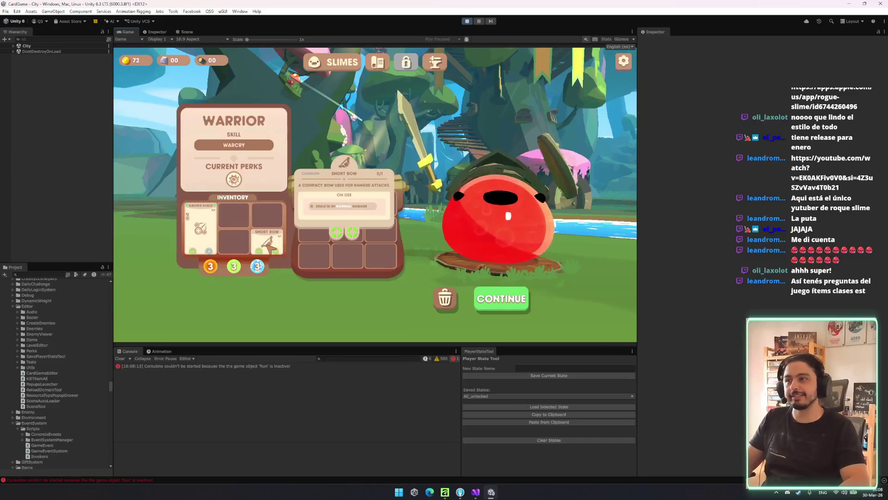
{"action": "left_click", "coordinate": [377, 62]}
{"action": "left_click", "coordinate": [311, 65]}
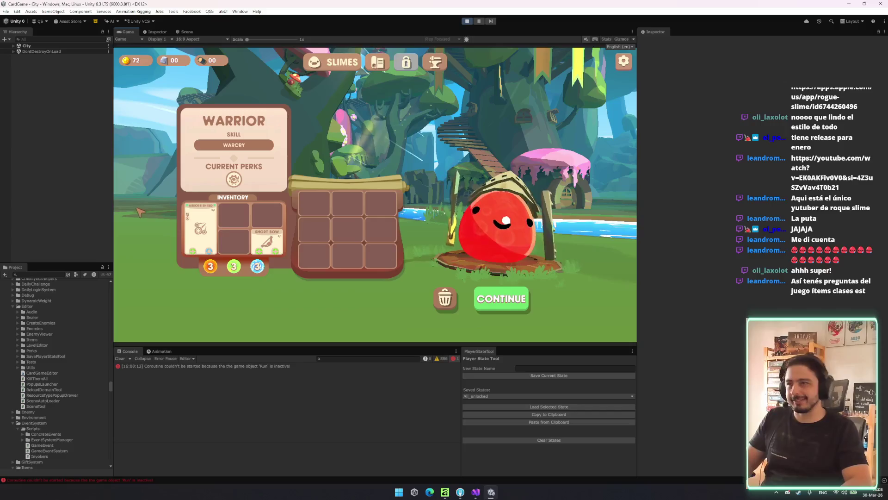
{"action": "left_click", "coordinate": [501, 298]}
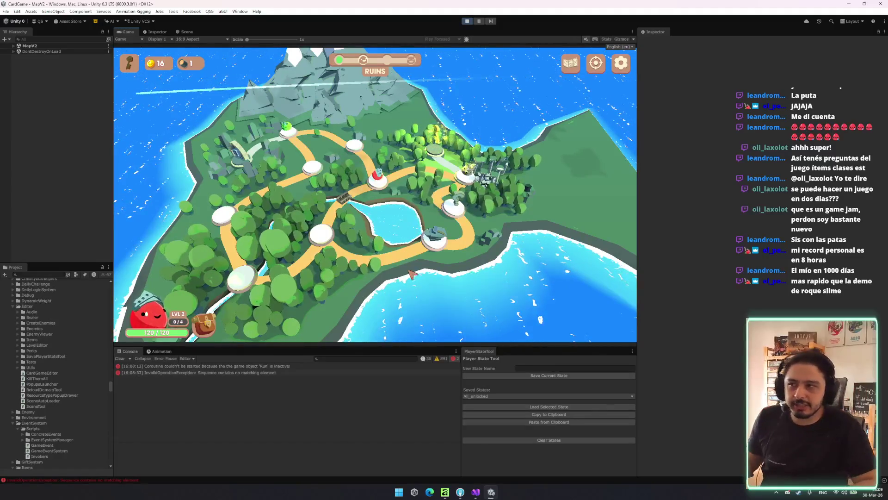
- Move to the anvil node, try Leech Bite in the upgrade slot, then open the Onislooth encounter
{"action": "left_click_drag", "start_coordinate": [406, 251], "coordinate": [434, 192]}
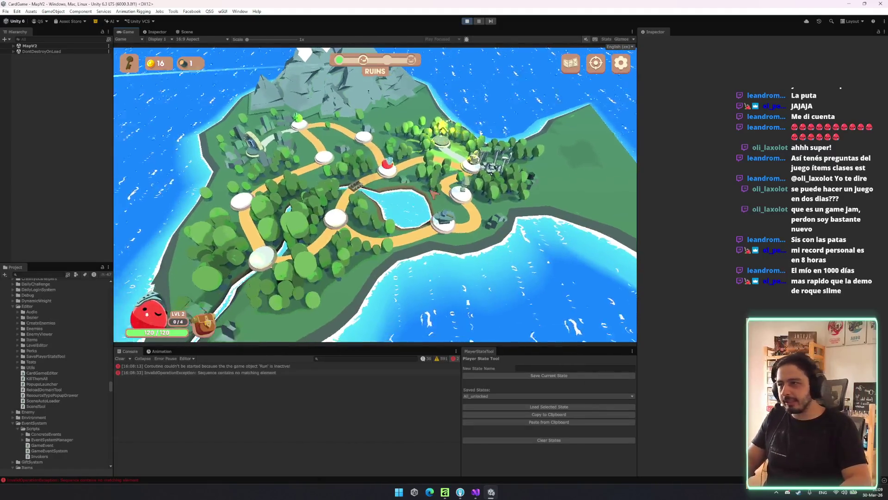
{"action": "left_click", "coordinate": [444, 216]}
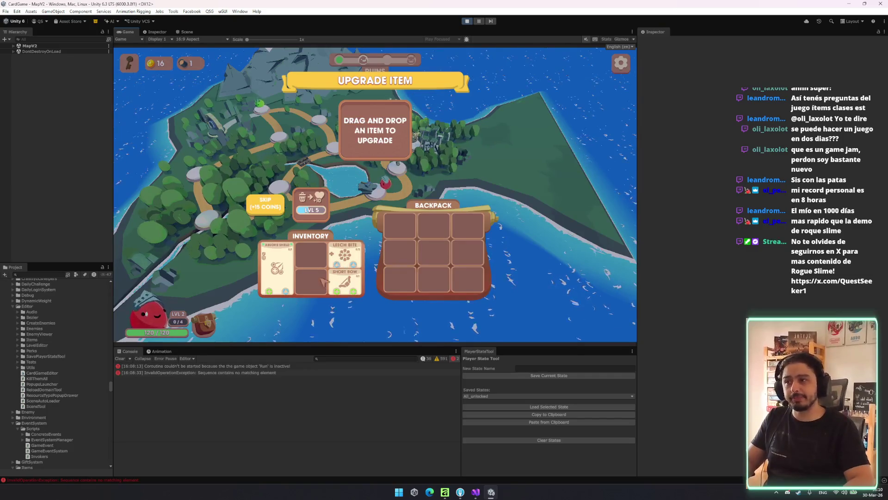
{"action": "left_click_drag", "start_coordinate": [328, 271], "coordinate": [345, 257]}
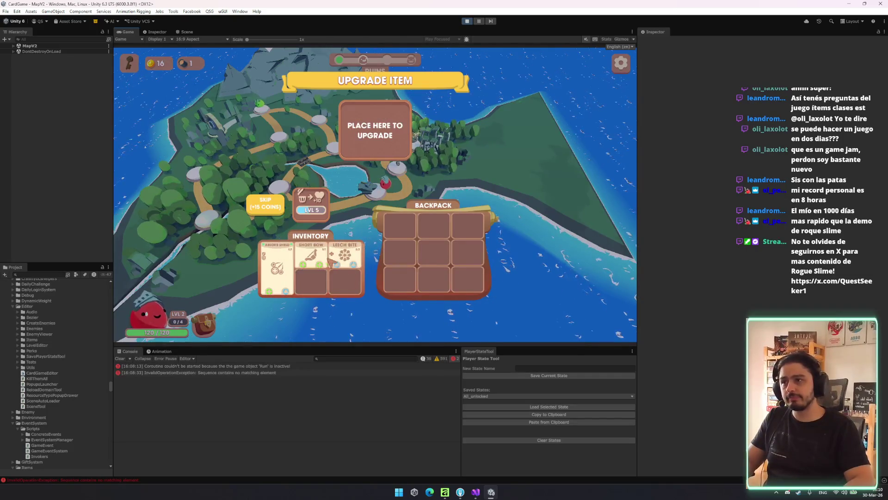
{"action": "left_click_drag", "start_coordinate": [286, 263], "coordinate": [309, 268]}
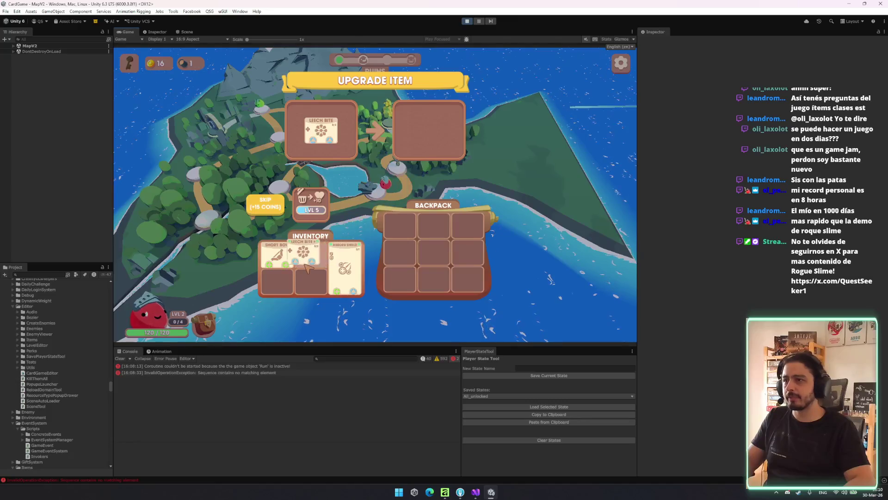
{"action": "left_click", "coordinate": [615, 278]}
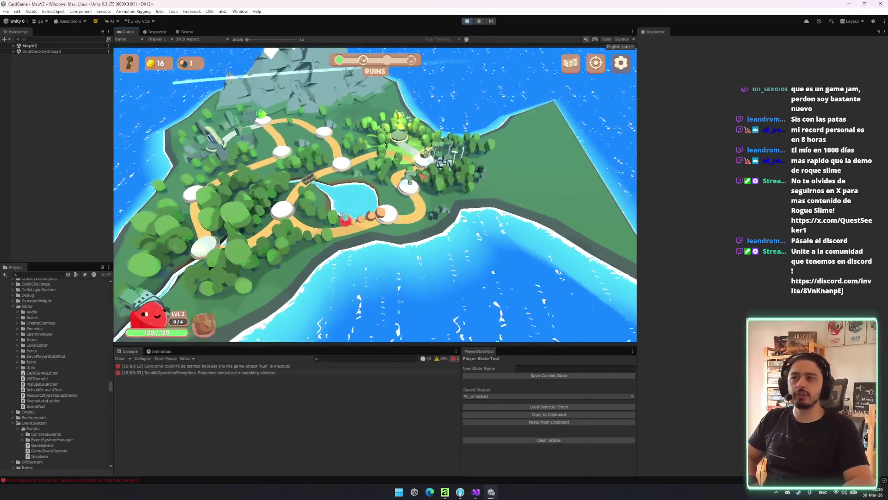
{"action": "left_click", "coordinate": [460, 147]}
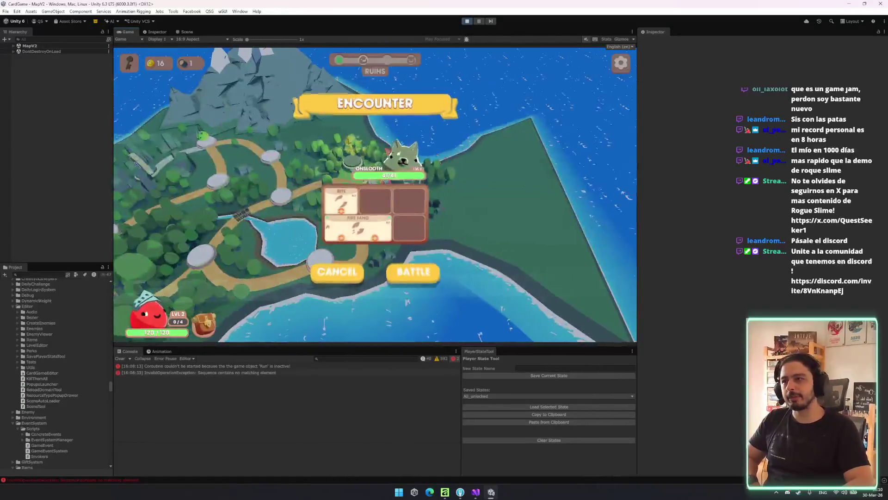
- Start the Onislooth battle, then search the Project window for the Empowered perk
{"action": "left_click", "coordinate": [420, 284]}
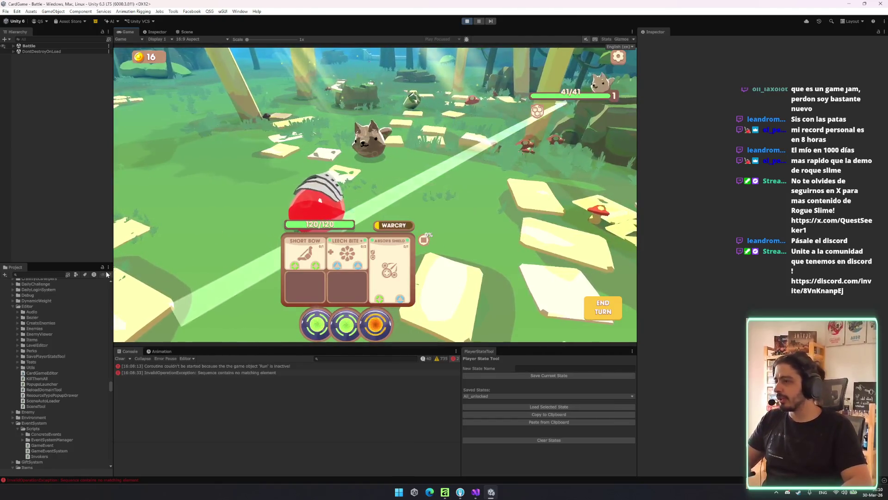
{"action": "left_click", "coordinate": [14, 274]}
{"action": "type", "text": "emeowe"}
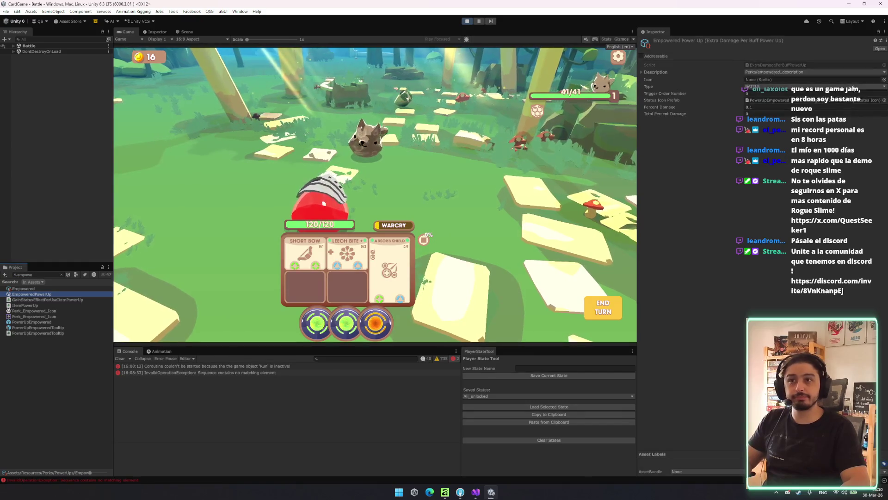
- Assign Perk_Empowered_Icon as the Empowered Power Up's icon and save the project
{"action": "left_click", "coordinate": [884, 80]}
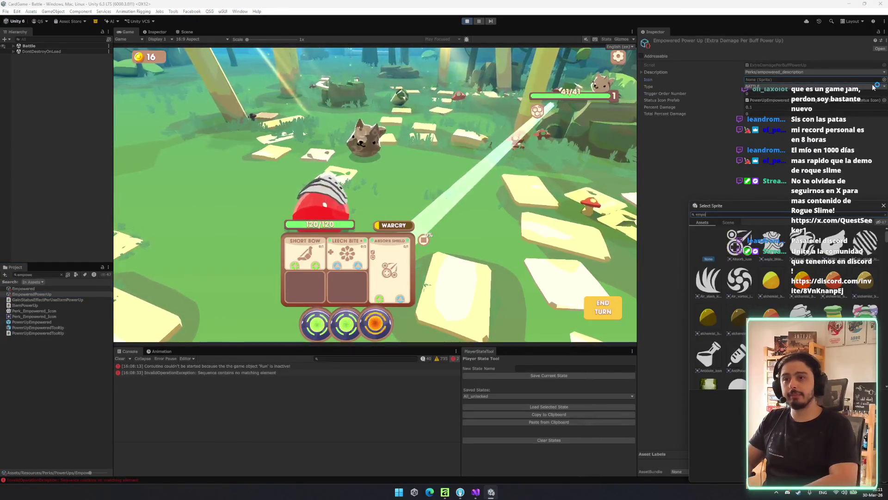
{"action": "type", "text": "empo"}
{"action": "double_click", "coordinate": [740, 245]}
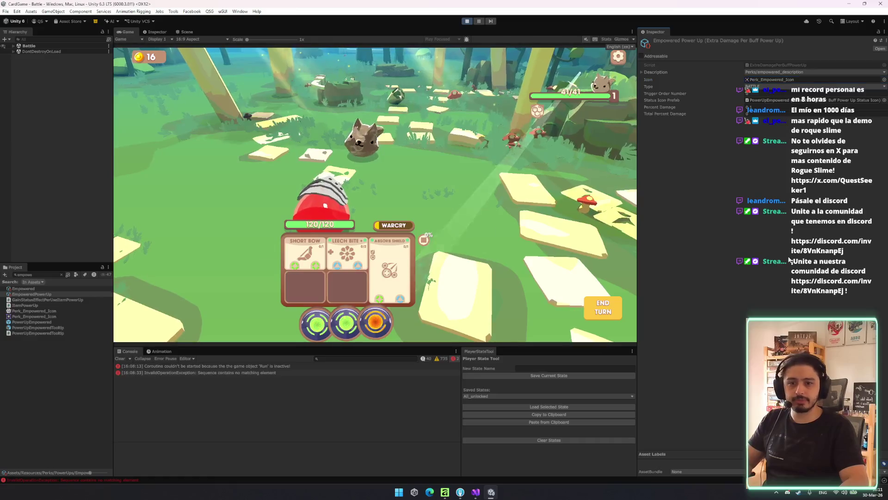
{"action": "key", "text": "ctrl+s"}
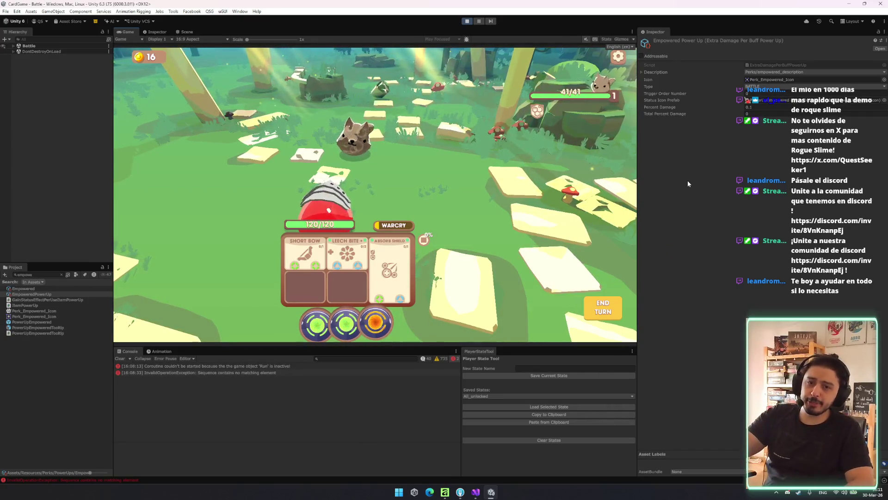
{"action": "mouse_move", "coordinate": [546, 101]}
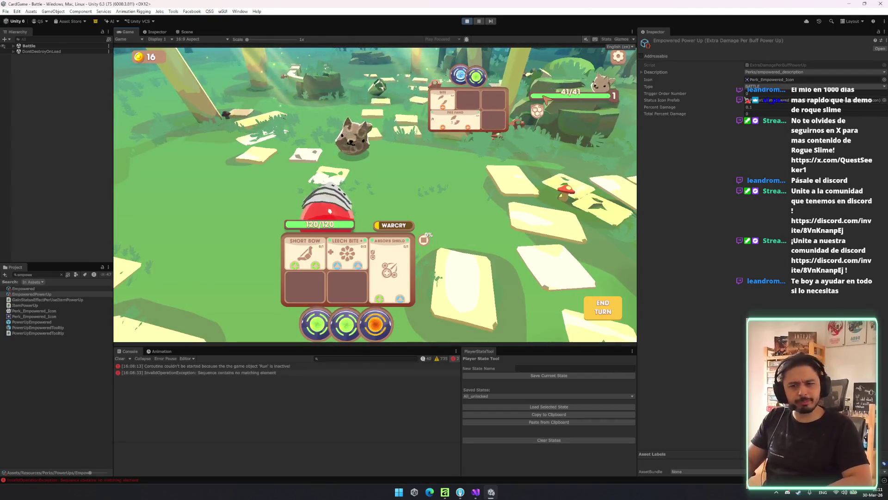
- Open a new browser window, load ldjam.com and maximize it
{"action": "left_click", "coordinate": [429, 491]}
{"action": "left_click_drag", "start_coordinate": [405, 113], "coordinate": [389, 93]}
{"action": "type", "text": "ldjam.com"}
{"action": "key", "text": "Return"}
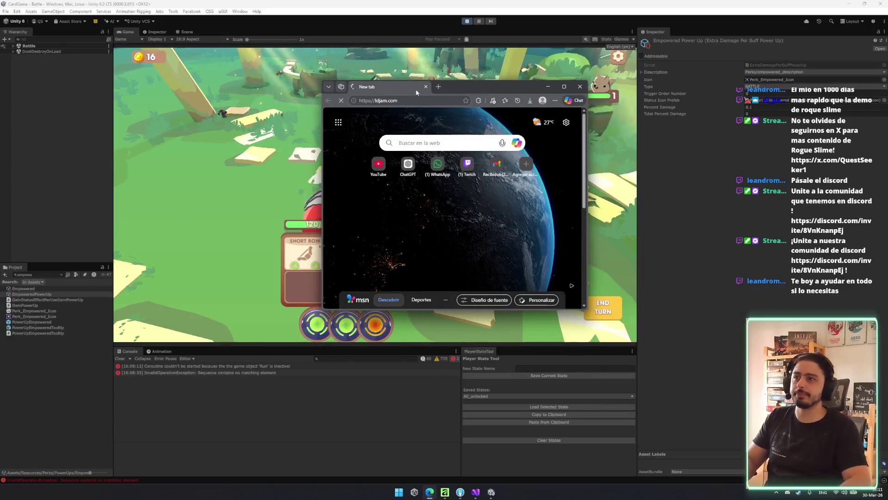
{"action": "double_click", "coordinate": [462, 85]}
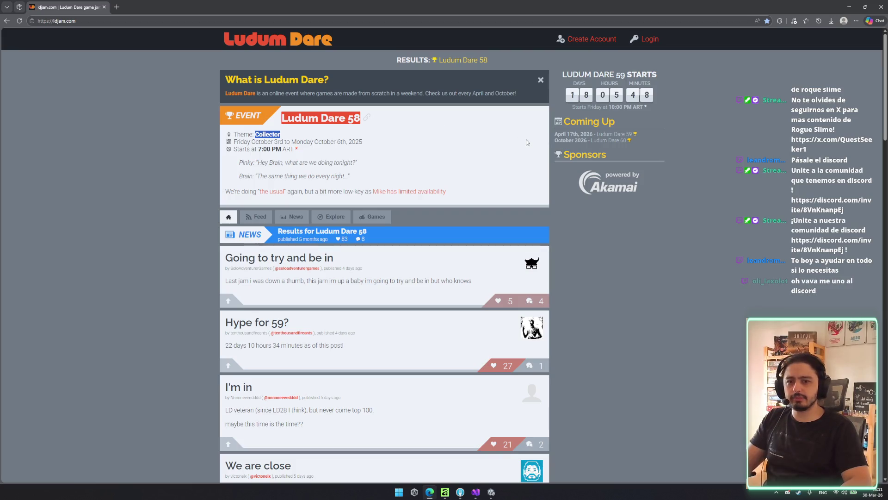
- Open the Ludum Dare 58 event page and view its results
{"action": "scroll", "coordinate": [324, 125], "scroll_direction": "down", "scroll_amount": 1}
{"action": "scroll", "coordinate": [301, 121], "scroll_direction": "up", "scroll_amount": 1}
{"action": "left_click", "coordinate": [290, 117]}
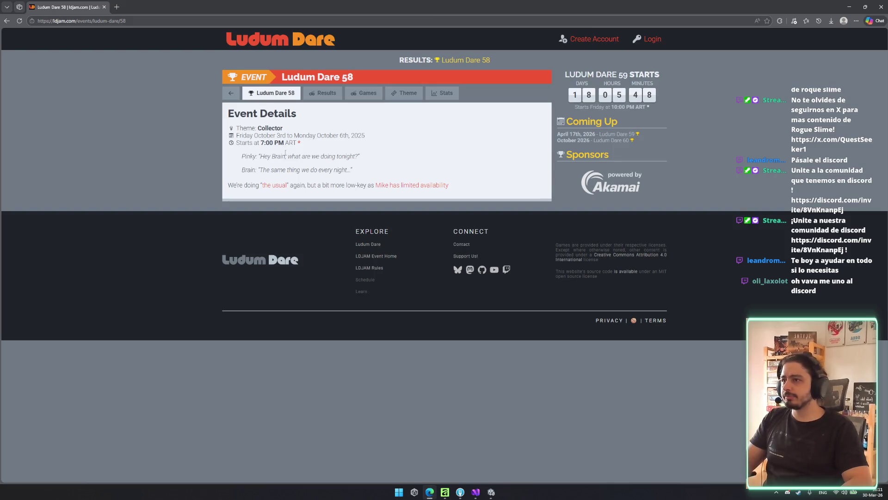
{"action": "left_click", "coordinate": [324, 93]}
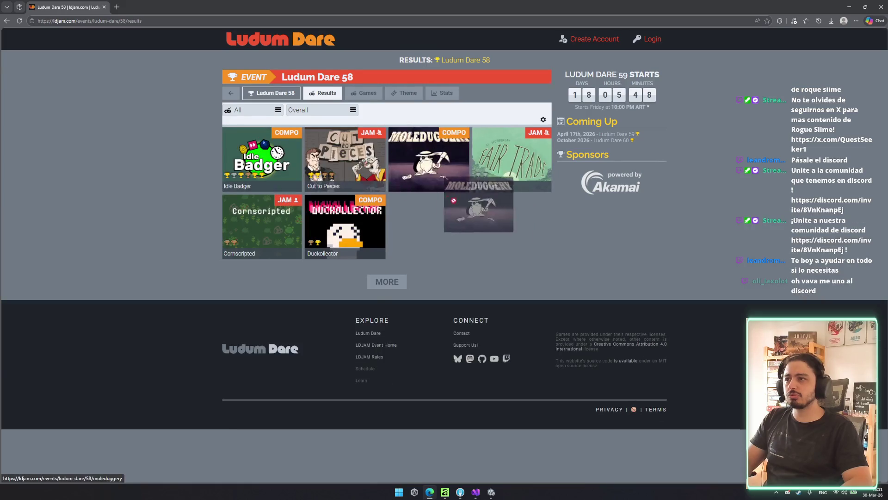
{"action": "scroll", "coordinate": [337, 174], "scroll_direction": "down", "scroll_amount": 5}
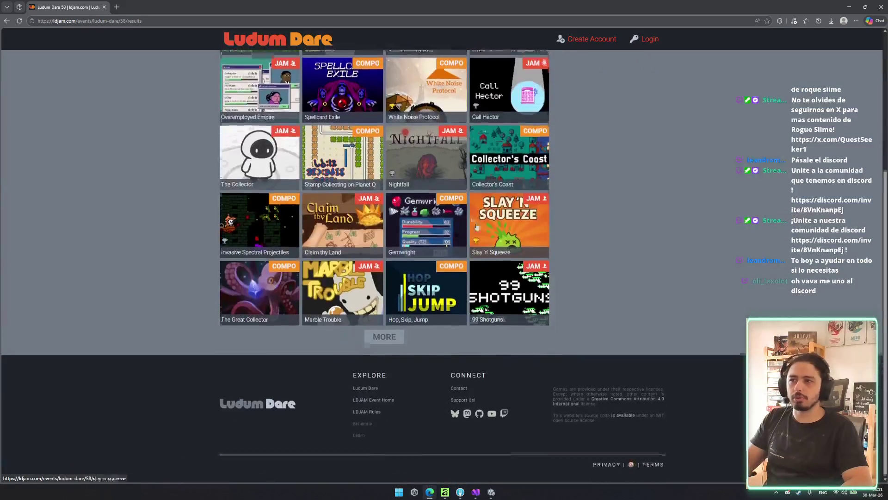
{"action": "scroll", "coordinate": [264, 139], "scroll_direction": "up", "scroll_amount": 5}
{"action": "scroll", "coordinate": [264, 139], "scroll_direction": "up", "scroll_amount": 1}
- Browse the Ludum Dare 58 games list, theme voting results and filter lists, keeping All
{"action": "left_click", "coordinate": [363, 93]}
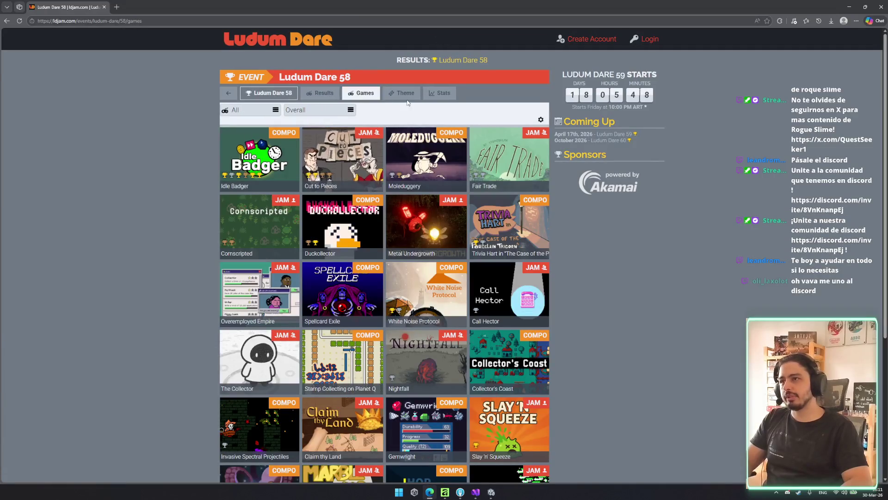
{"action": "left_click", "coordinate": [390, 96]}
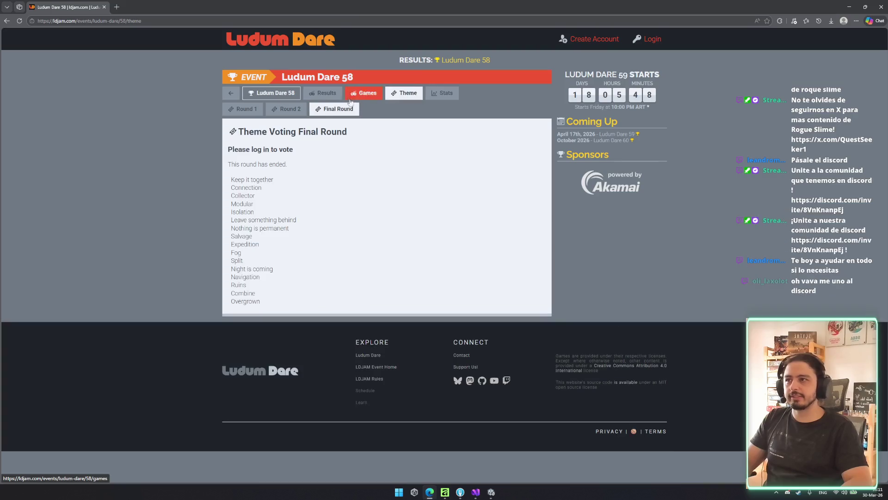
{"action": "left_click", "coordinate": [367, 99]}
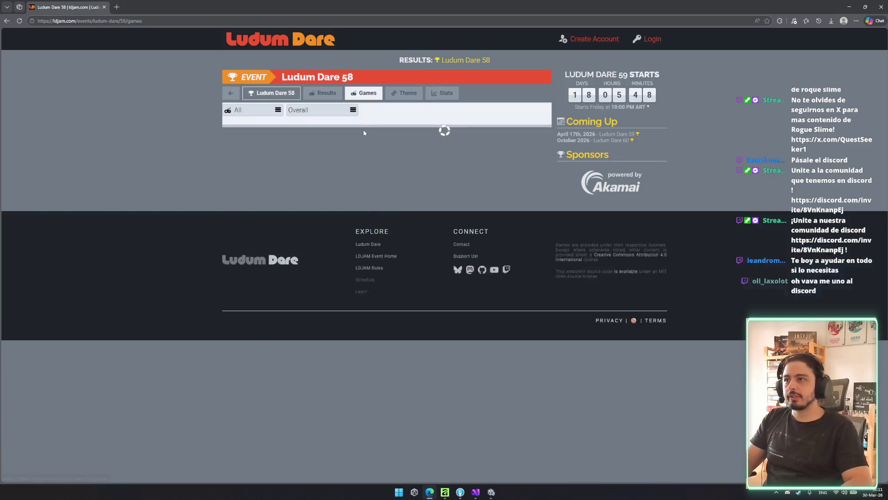
{"action": "left_click", "coordinate": [324, 110]}
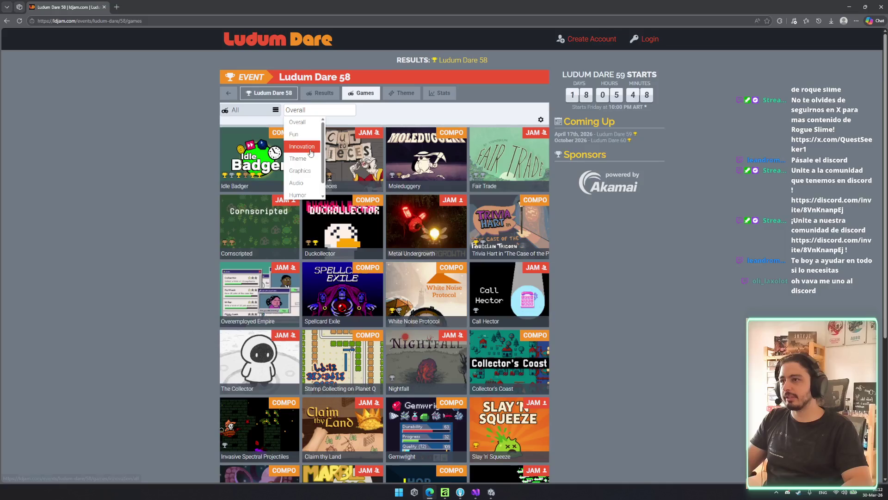
{"action": "left_click", "coordinate": [252, 110]}
{"action": "scroll", "coordinate": [190, 145], "scroll_direction": "down", "scroll_amount": 2}
{"action": "scroll", "coordinate": [191, 145], "scroll_direction": "up", "scroll_amount": 2}
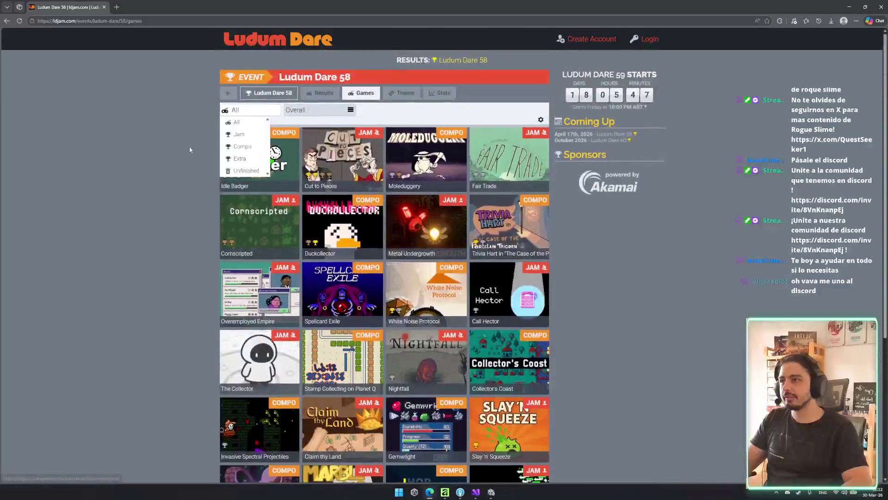
{"action": "left_click", "coordinate": [190, 145]}
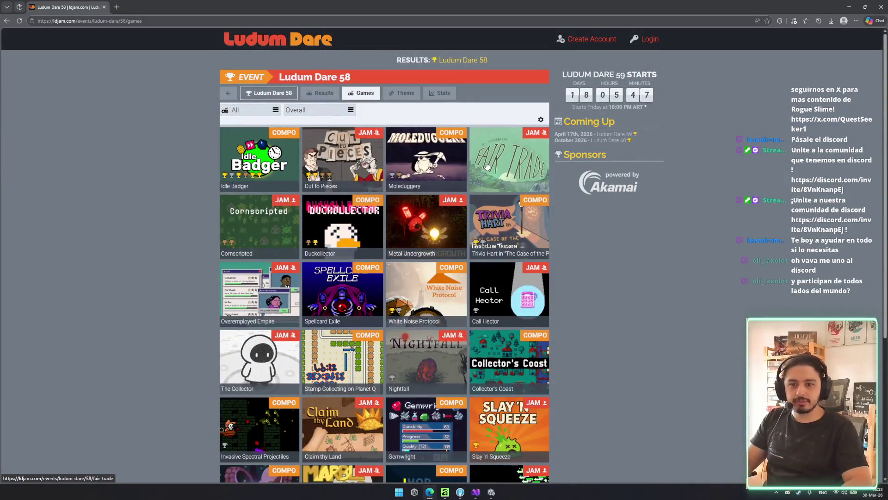
- Show and reload the Ludum Dare 58 results grid, scrolling through it
{"action": "left_click", "coordinate": [326, 94]}
{"action": "scroll", "coordinate": [370, 195], "scroll_direction": "down", "scroll_amount": 1}
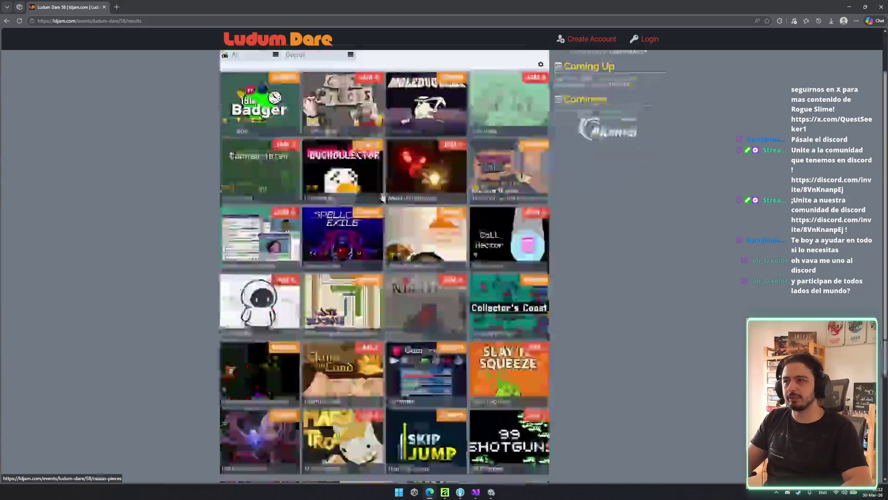
{"action": "scroll", "coordinate": [412, 197], "scroll_direction": "down", "scroll_amount": 4}
{"action": "scroll", "coordinate": [412, 197], "scroll_direction": "up", "scroll_amount": 5}
{"action": "left_click", "coordinate": [412, 197]}
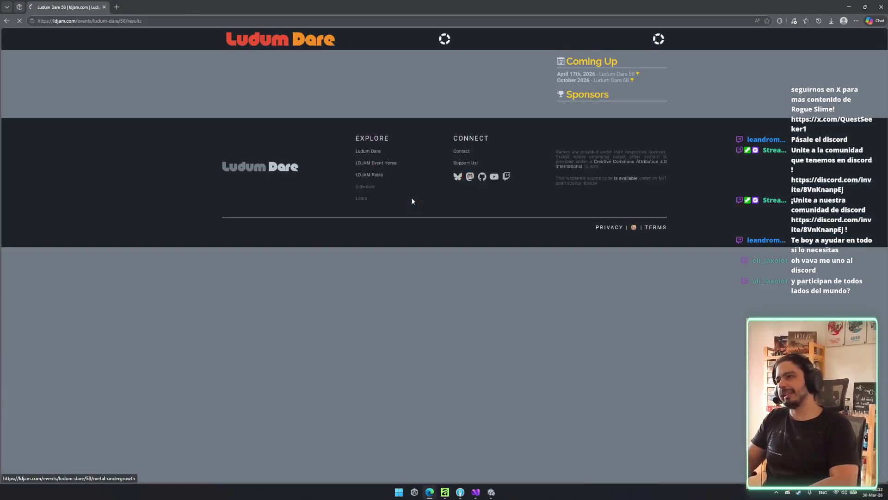
- Open itch.io/games in a new tab, revisit the Ludum Dare home page, then switch to itch.io
{"action": "key", "text": "ctrl+t"}
{"action": "type", "text": "ii"}
{"action": "key", "text": "BackSpace"}
{"action": "key", "text": "Return"}
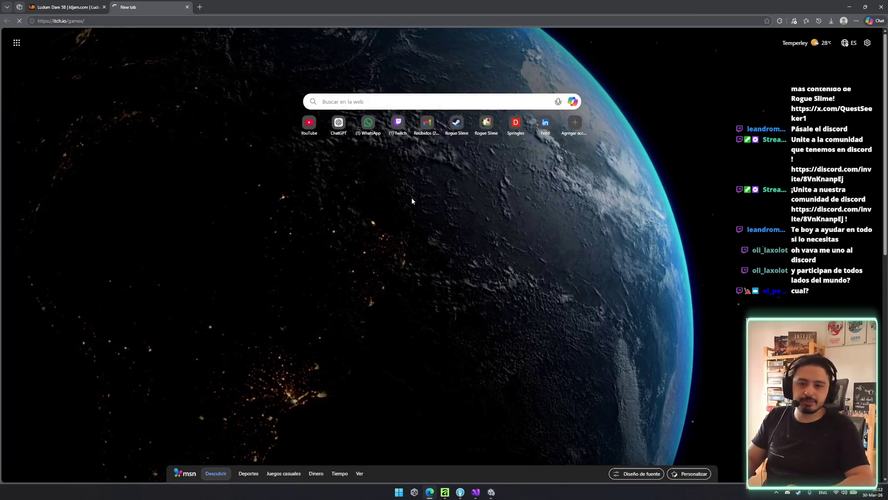
{"action": "left_click", "coordinate": [65, 7]}
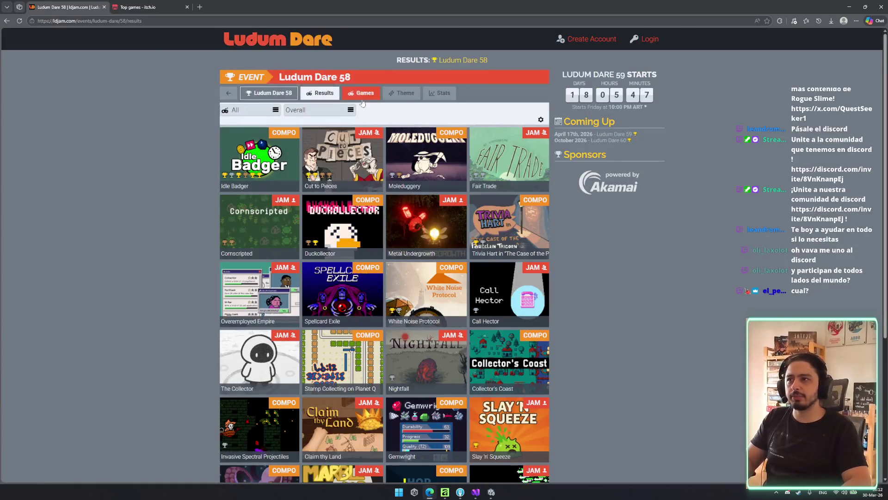
{"action": "left_click", "coordinate": [254, 94]}
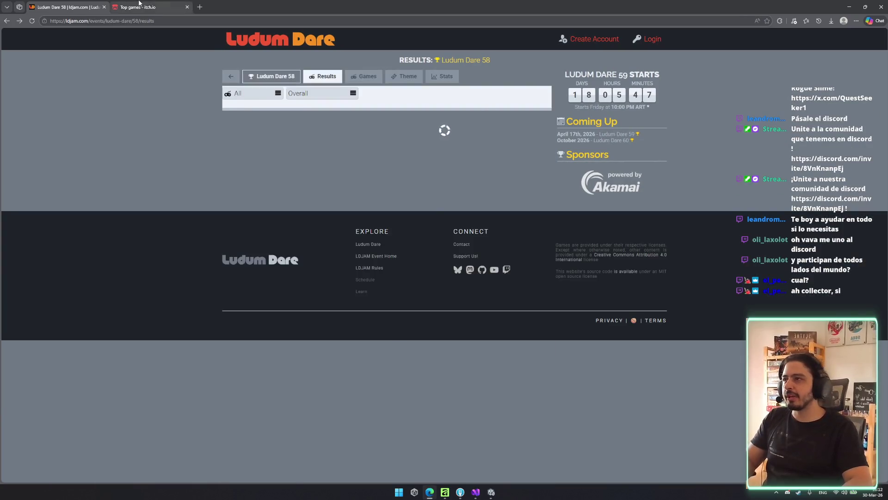
{"action": "left_click", "coordinate": [148, 7]}
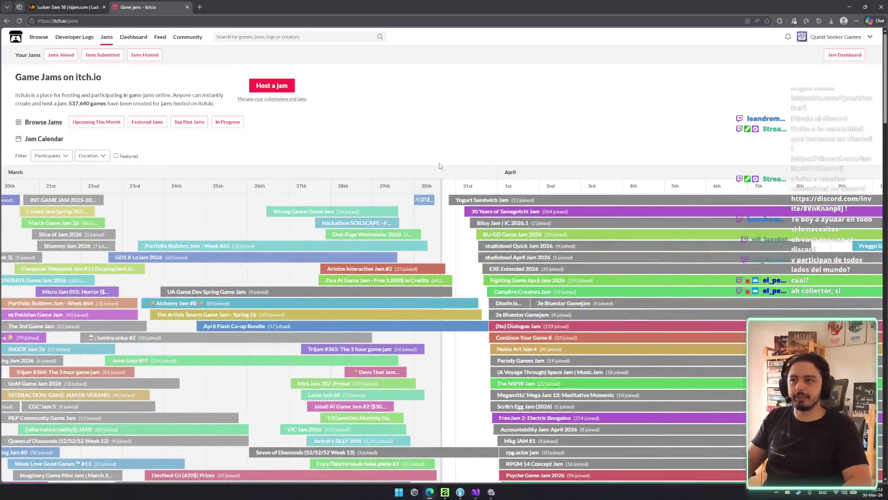
{"action": "middle_click", "coordinate": [450, 198]}
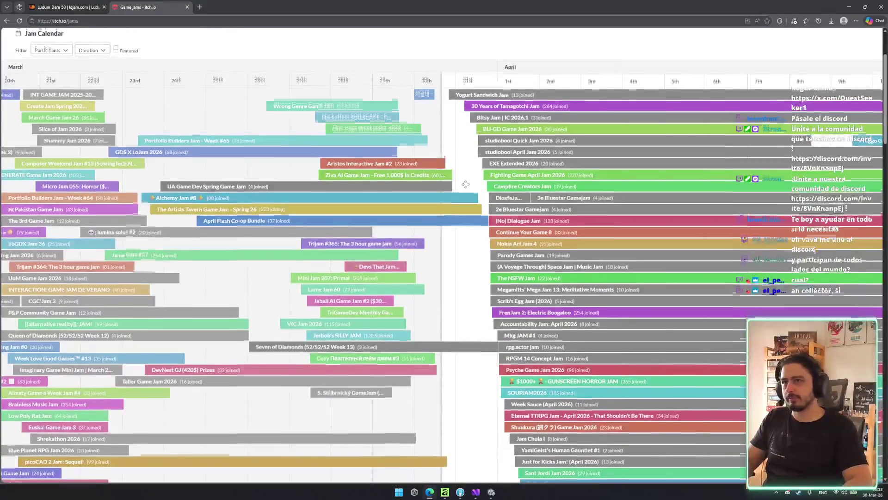
{"action": "scroll", "coordinate": [449, 198], "scroll_direction": "up", "scroll_amount": 10}
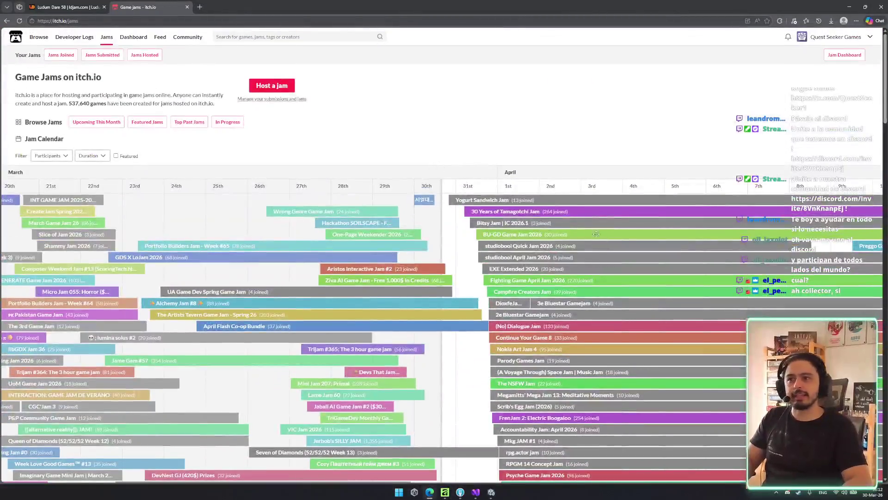
{"action": "middle_click", "coordinate": [596, 234]}
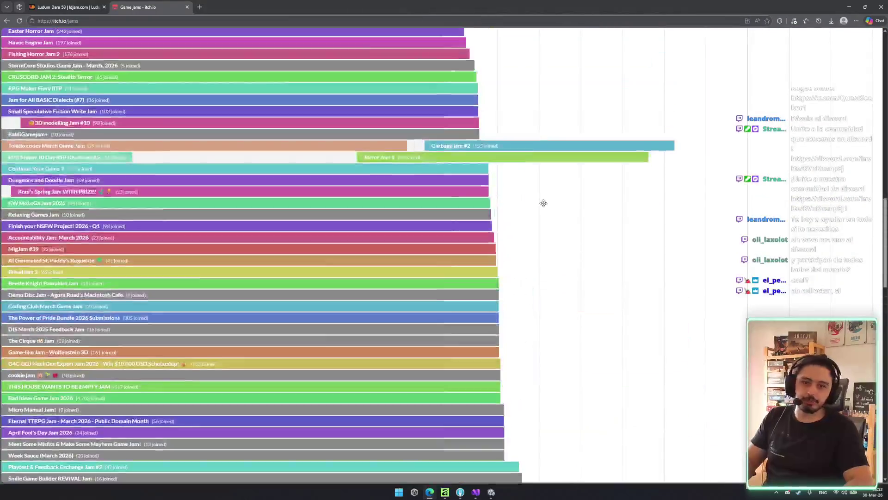
{"action": "scroll", "coordinate": [542, 204], "scroll_direction": "up", "scroll_amount": 10}
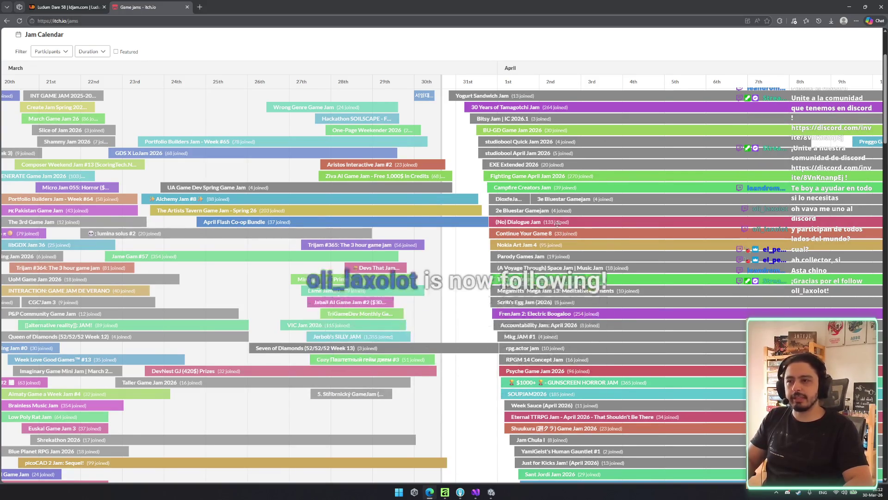
{"action": "key", "text": "ctrl+plus"}
{"action": "key", "text": "ctrl+minus"}
{"action": "key", "text": "ctrl+minus"}
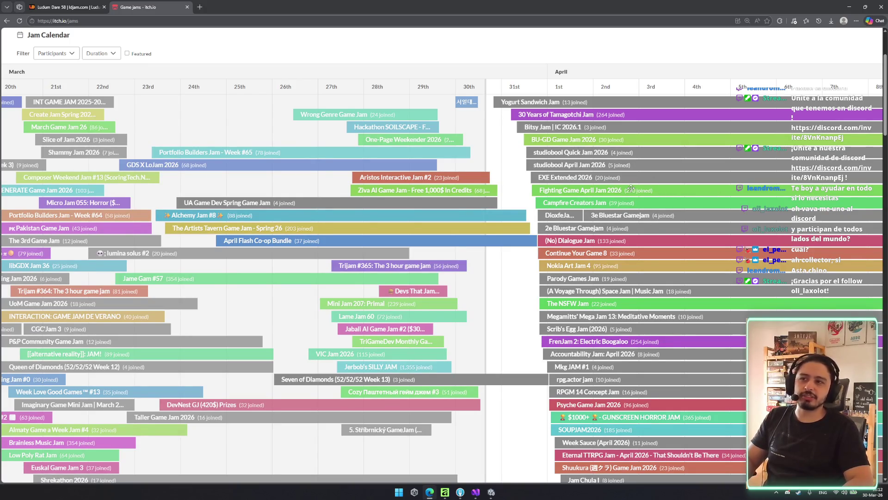
{"action": "scroll", "coordinate": [631, 188], "scroll_direction": "down", "scroll_amount": 1}
{"action": "scroll", "coordinate": [652, 165], "scroll_direction": "down", "scroll_amount": 1}
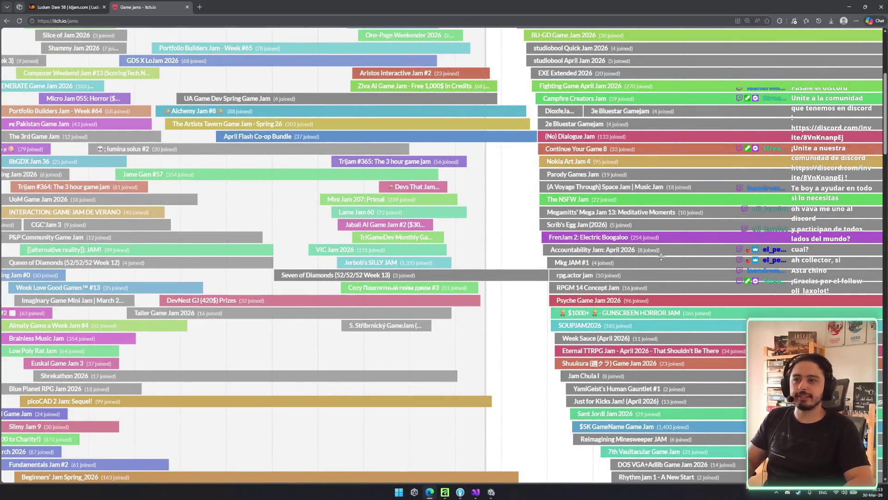
- Open the $1000+ GUNSCREEN HORROR JAM page and scroll down its description
{"action": "left_click", "coordinate": [641, 313]}
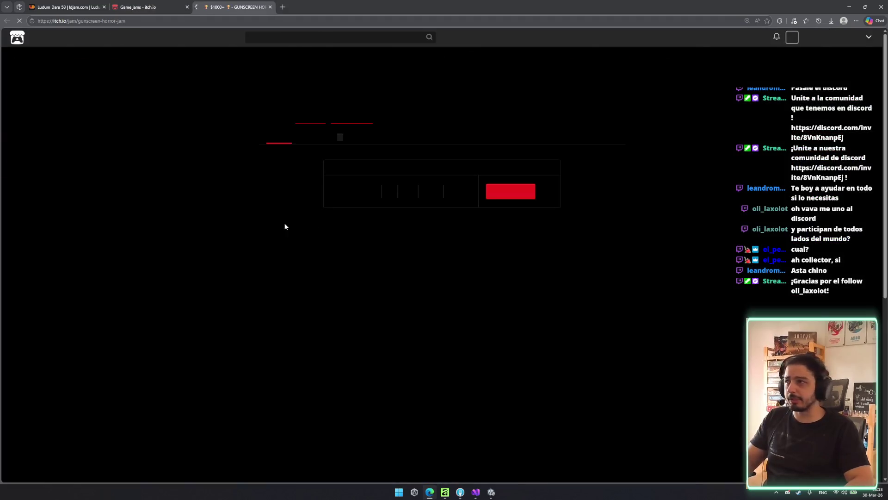
{"action": "scroll", "coordinate": [277, 196], "scroll_direction": "down", "scroll_amount": 5}
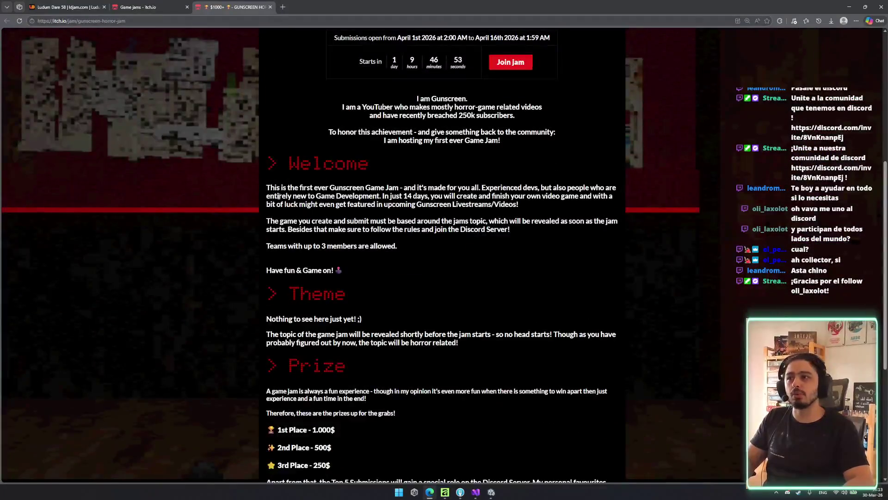
{"action": "left_click_drag", "start_coordinate": [450, 172], "coordinate": [629, 187]}
{"action": "left_click", "coordinate": [424, 274]}
{"action": "scroll", "coordinate": [423, 275], "scroll_direction": "down", "scroll_amount": 2}
- Review the 1st and 2nd place ($500) prizes and rules, then return to the jam calendar
{"action": "left_click_drag", "start_coordinate": [287, 290], "coordinate": [374, 301]}
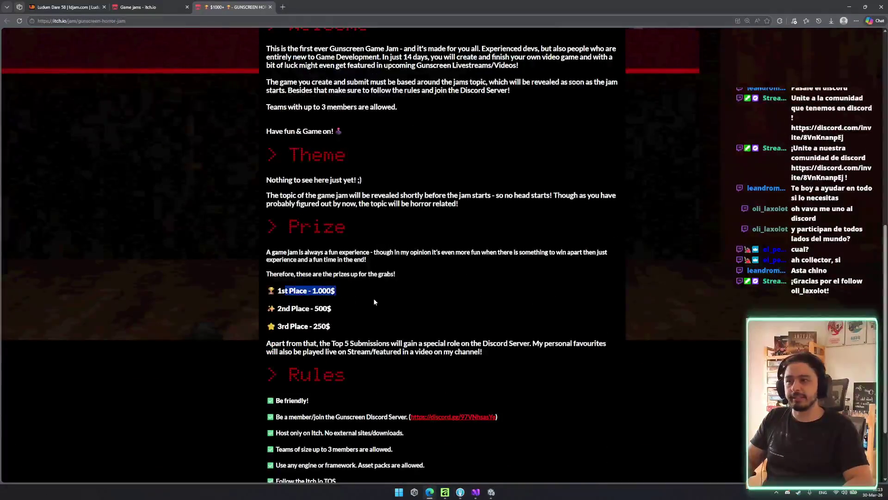
{"action": "double_click", "coordinate": [328, 309]}
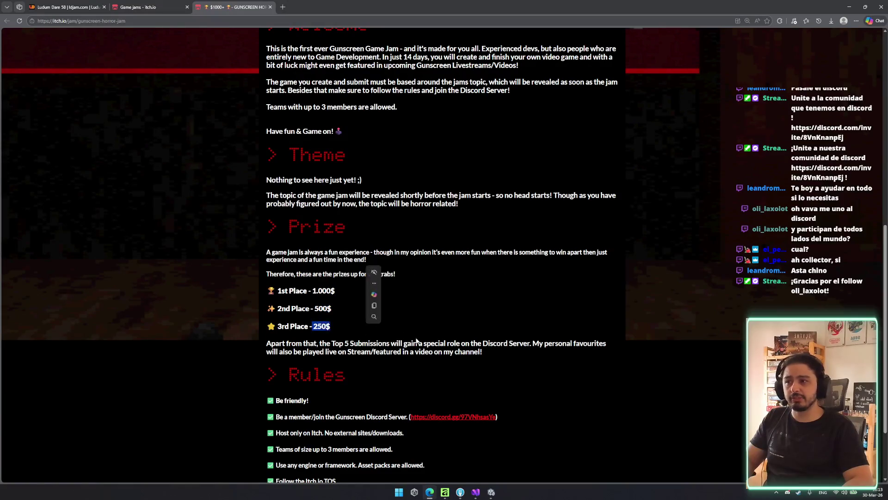
{"action": "left_click", "coordinate": [416, 341]}
{"action": "scroll", "coordinate": [416, 341], "scroll_direction": "down", "scroll_amount": 2}
{"action": "scroll", "coordinate": [468, 392], "scroll_direction": "up", "scroll_amount": 1}
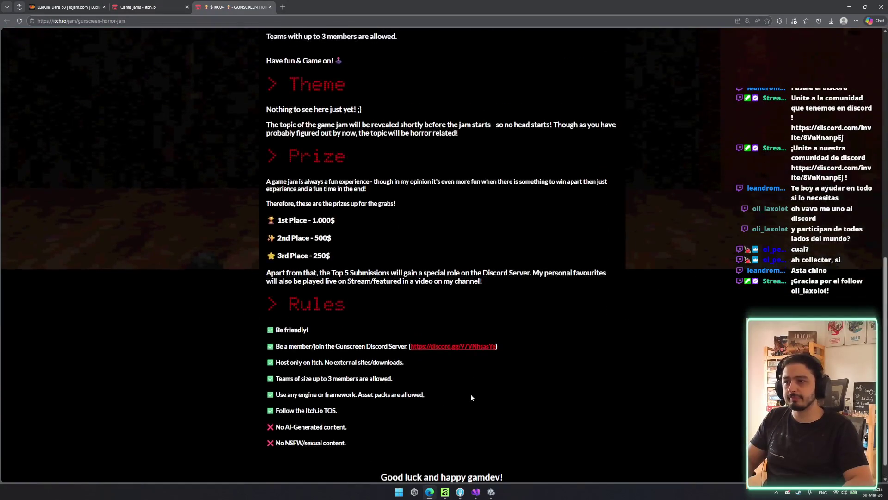
{"action": "scroll", "coordinate": [548, 420], "scroll_direction": "up", "scroll_amount": 8}
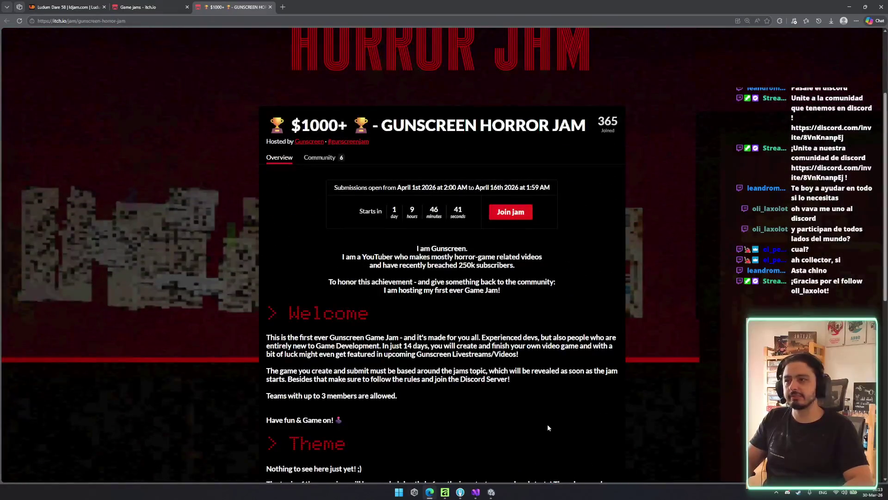
{"action": "left_click", "coordinate": [148, 7]}
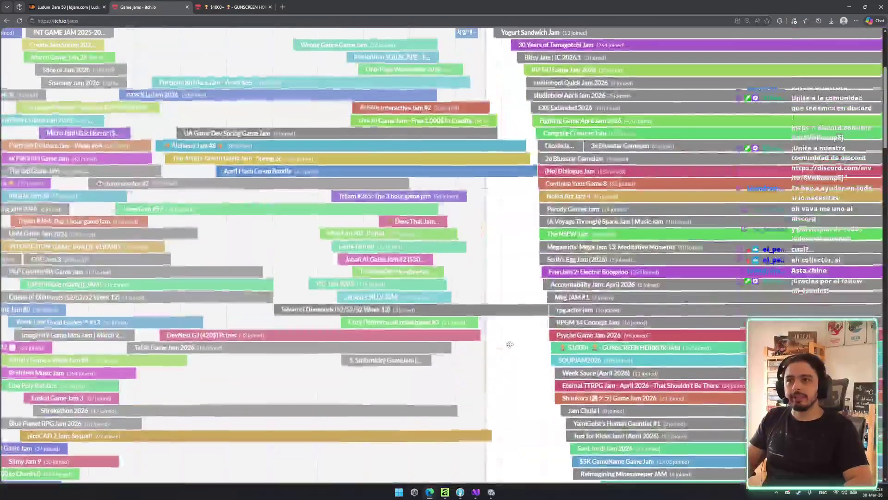
- Scroll the Jam Calendar sideways through the April and May jams, then close the Game jams tab
{"action": "scroll", "coordinate": [490, 340], "scroll_direction": "up", "scroll_amount": 2}
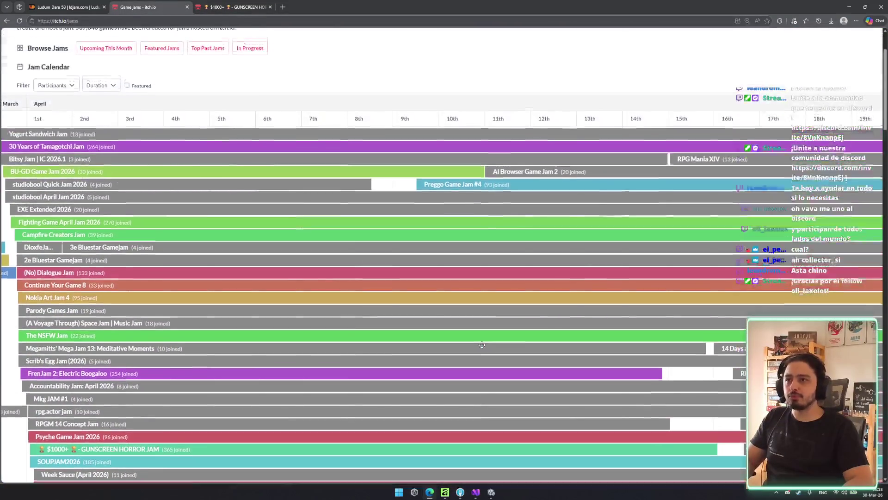
{"action": "scroll", "coordinate": [481, 337], "scroll_direction": "right", "scroll_amount": 10}
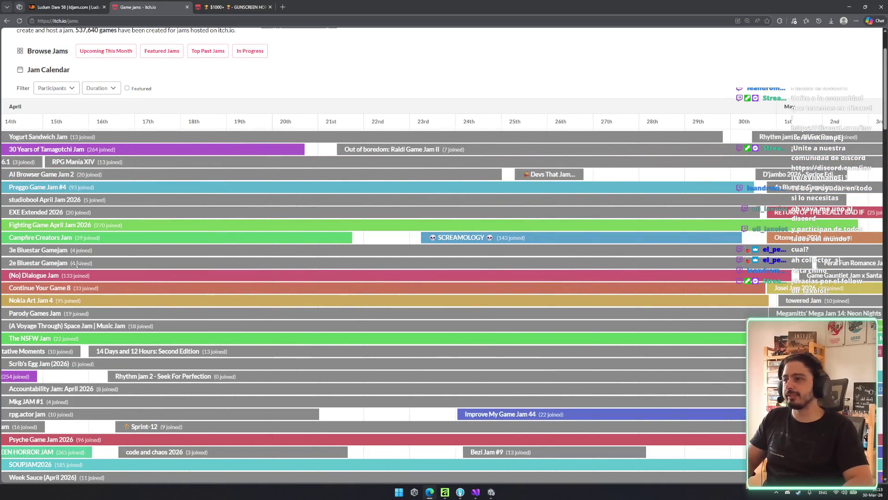
{"action": "scroll", "coordinate": [347, 254], "scroll_direction": "left", "scroll_amount": 8}
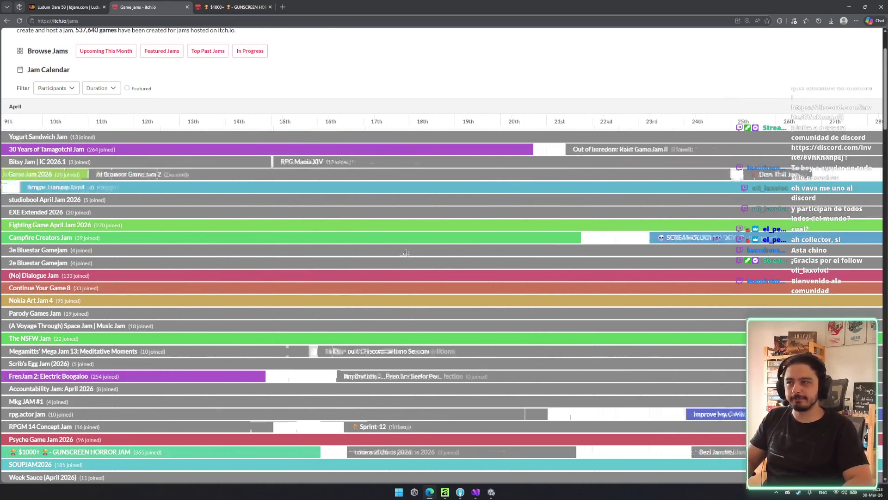
{"action": "scroll", "coordinate": [342, 237], "scroll_direction": "right", "scroll_amount": 15}
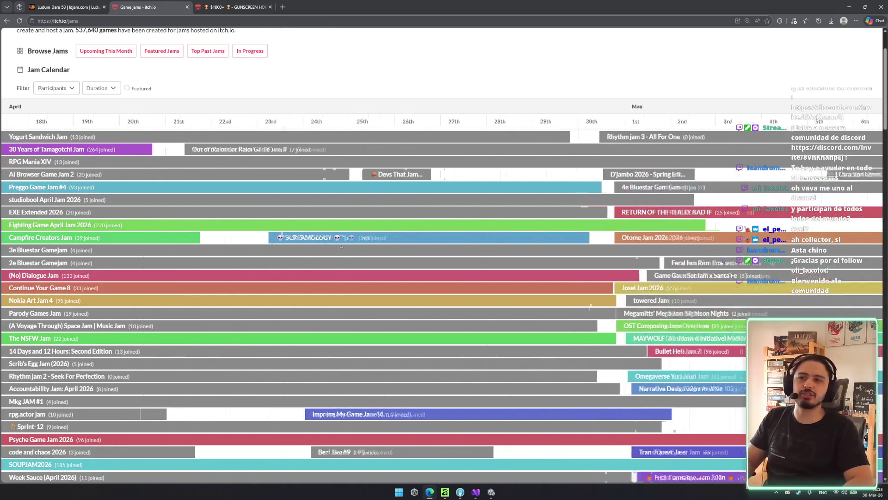
{"action": "scroll", "coordinate": [346, 246], "scroll_direction": "right", "scroll_amount": 12}
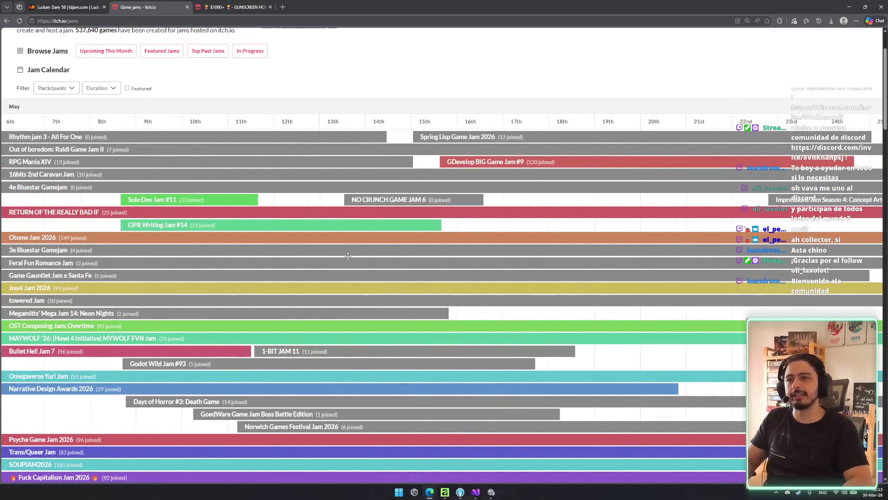
{"action": "scroll", "coordinate": [347, 247], "scroll_direction": "left", "scroll_amount": 10}
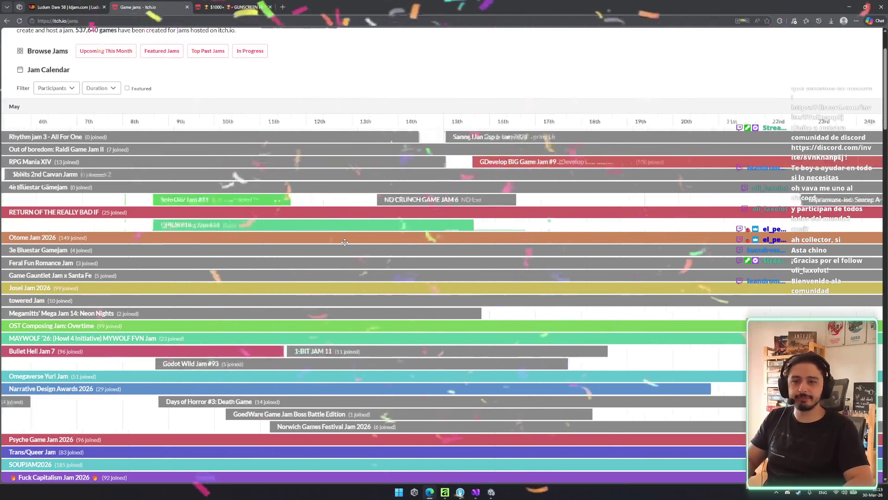
{"action": "scroll", "coordinate": [343, 241], "scroll_direction": "left", "scroll_amount": 10}
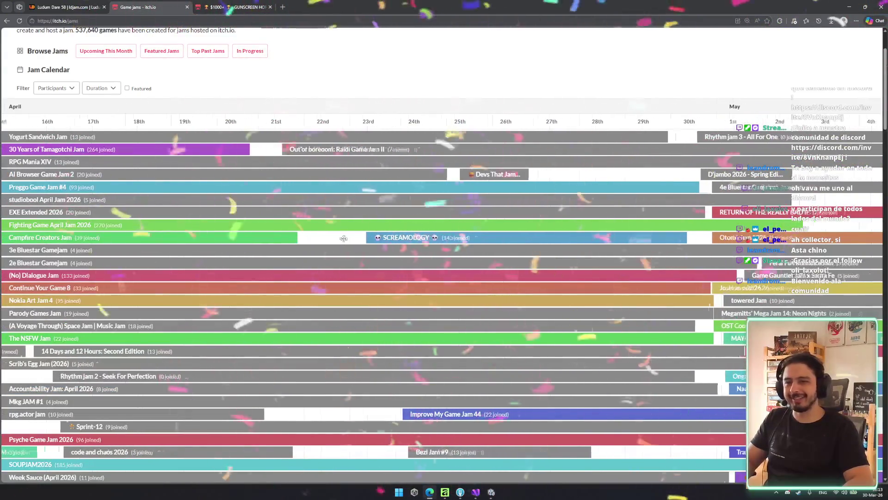
{"action": "scroll", "coordinate": [346, 227], "scroll_direction": "down", "scroll_amount": 3}
{"action": "scroll", "coordinate": [345, 227], "scroll_direction": "left", "scroll_amount": 10}
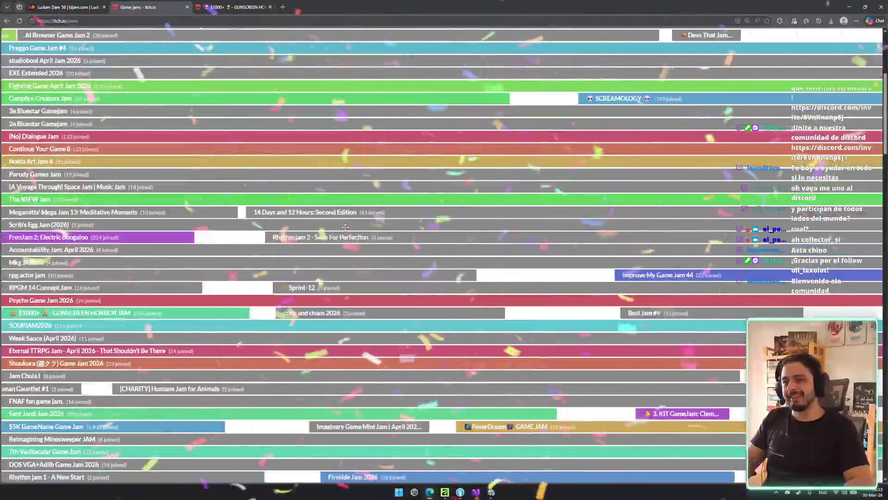
{"action": "scroll", "coordinate": [345, 227], "scroll_direction": "up", "scroll_amount": 3}
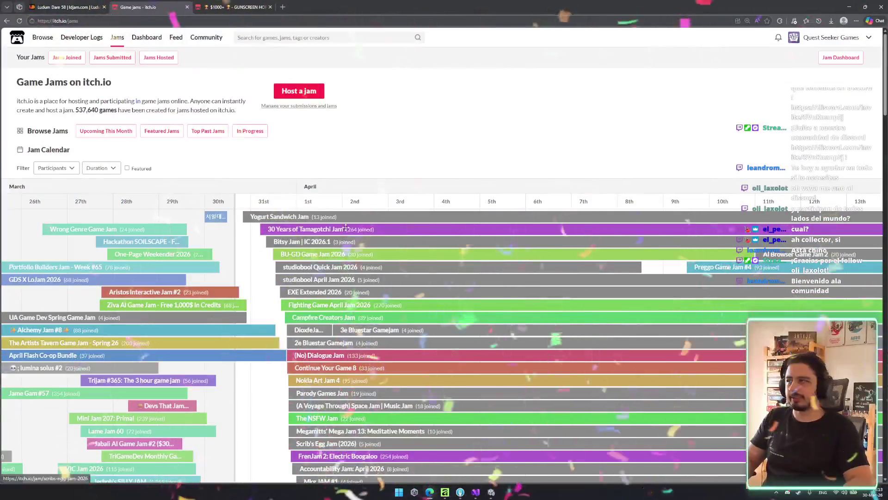
{"action": "key", "text": "ctrl+w"}
{"action": "key", "text": "ctrl+w"}
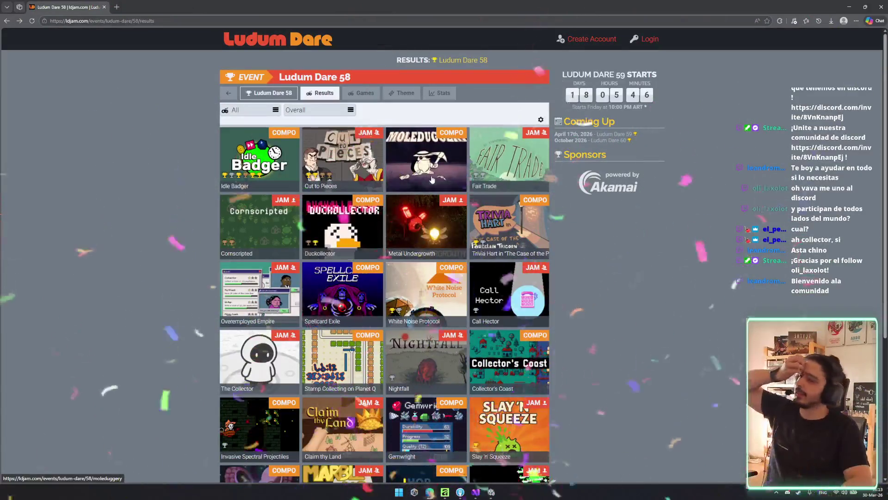
- Close the browser tab to get back to Unity's Onislooth battle
{"action": "key", "text": "ctrl+w"}
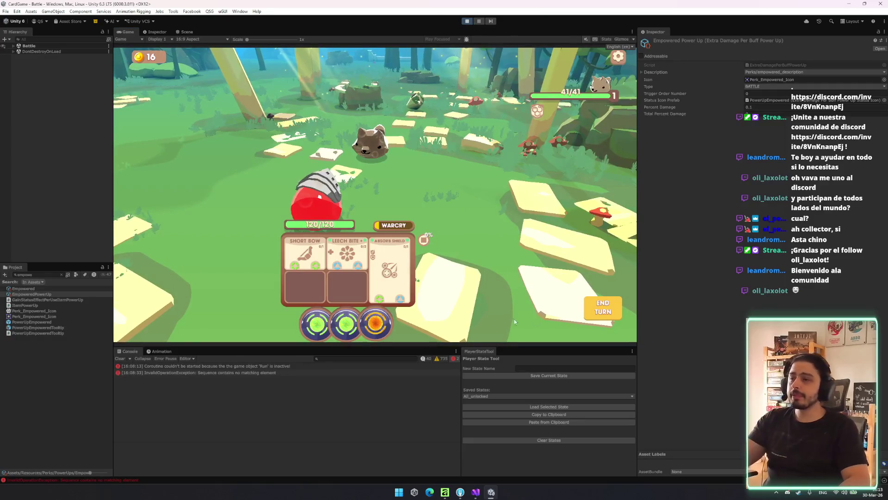
- Review the changed files' diffs in Fork, then save the Unity project
{"action": "left_click", "coordinate": [460, 491]}
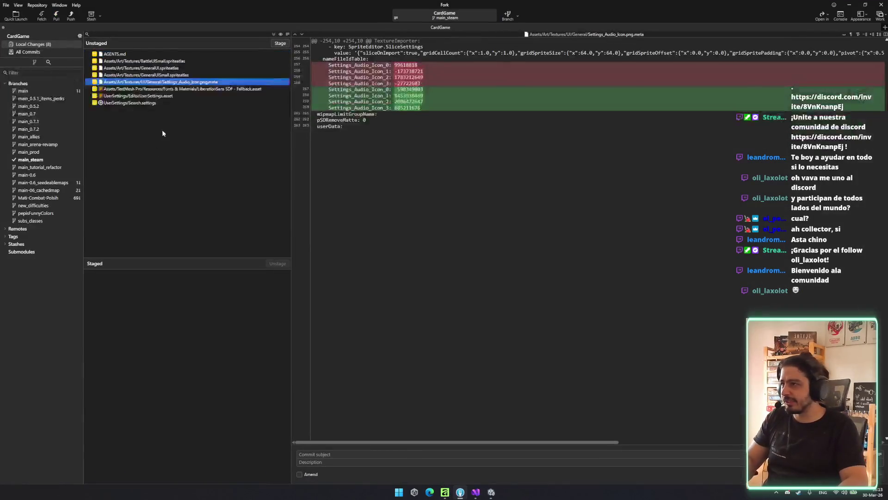
{"action": "left_click", "coordinate": [174, 93]}
{"action": "key", "text": "Up"}
{"action": "key", "text": "Down"}
{"action": "key", "text": "Down"}
{"action": "key", "text": "Up"}
{"action": "key", "text": "Up"}
{"action": "key", "text": "Up"}
{"action": "left_click", "coordinate": [492, 491]}
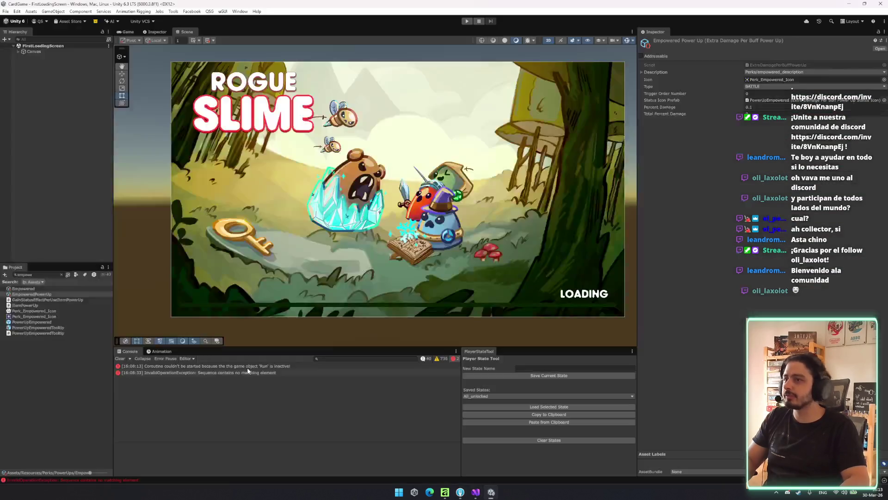
{"action": "left_click", "coordinate": [7, 12]}
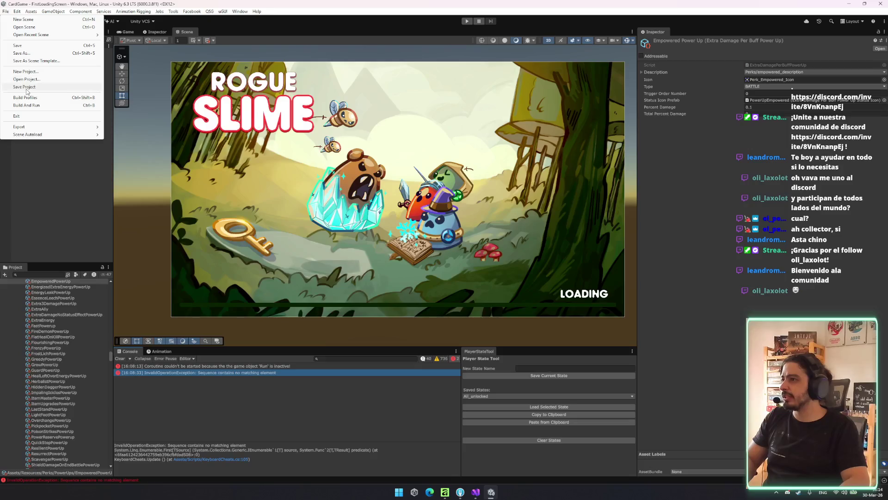
{"action": "left_click", "coordinate": [46, 86]}
- Stage only EmpoweredPowerUp.asset and commit it as 'Fixed icon of empowered'
{"action": "left_click", "coordinate": [461, 492]}
{"action": "key", "text": "Up"}
{"action": "key", "text": "Up"}
{"action": "key", "text": "Up"}
{"action": "key", "text": "Down"}
{"action": "key", "text": "Down"}
{"action": "key", "text": "Down"}
{"action": "key", "text": "Down"}
{"action": "key", "text": "Down"}
{"action": "left_click", "coordinate": [208, 145]}
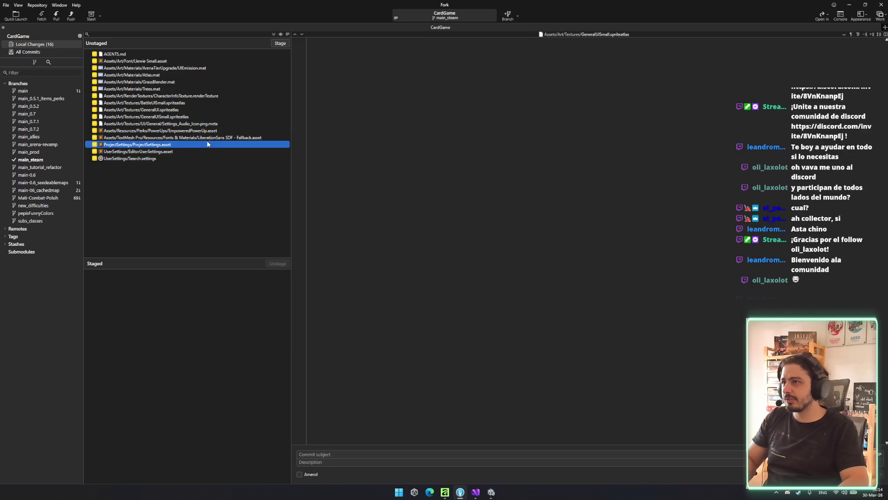
{"action": "left_click", "coordinate": [205, 130]}
{"action": "double_click", "coordinate": [206, 130]}
{"action": "left_click", "coordinate": [398, 454]}
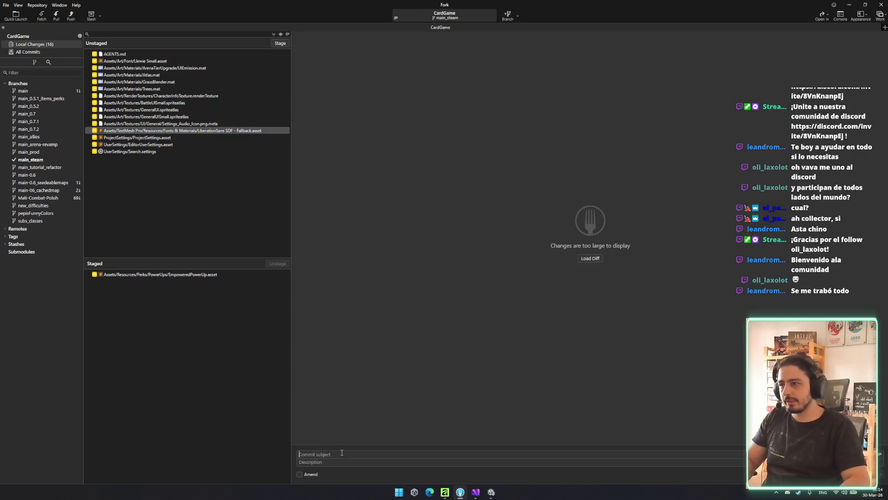
{"action": "type", "text": "Fixed"}
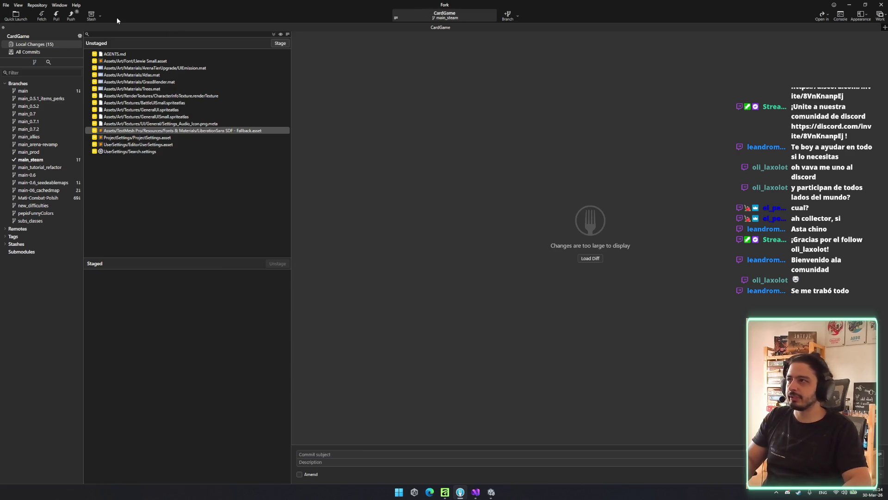
- Push the main_steam branch to origin
{"action": "left_click", "coordinate": [72, 20]}
{"action": "left_click", "coordinate": [490, 268]}
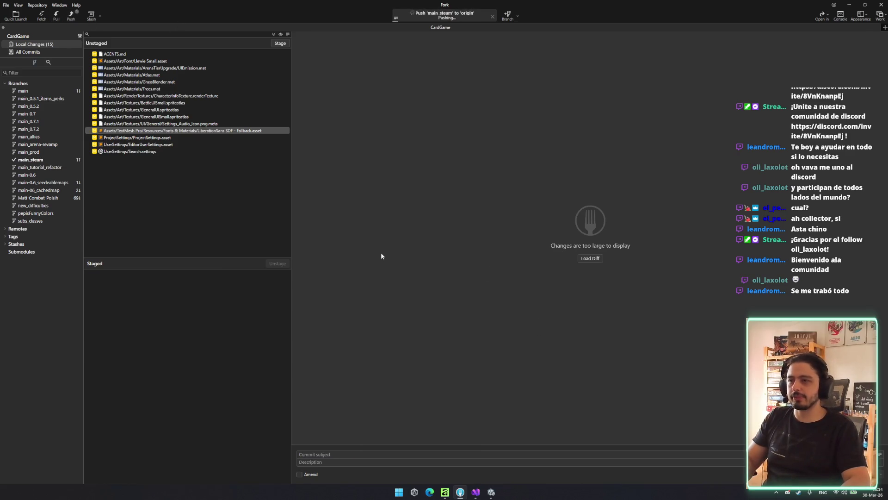
{"action": "key", "text": "alt+Tab"}
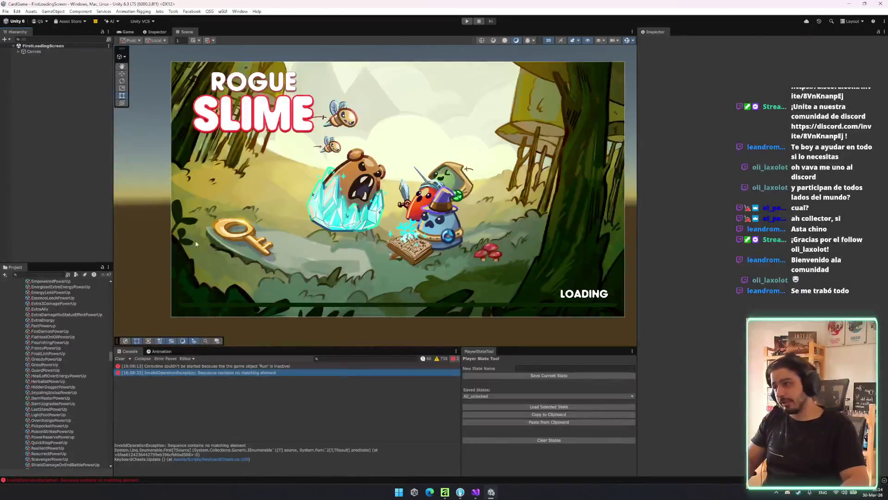
- Clear all PlayerPrefs via the Edit menu, confirm, and enter play mode
{"action": "left_click", "coordinate": [5, 11]}
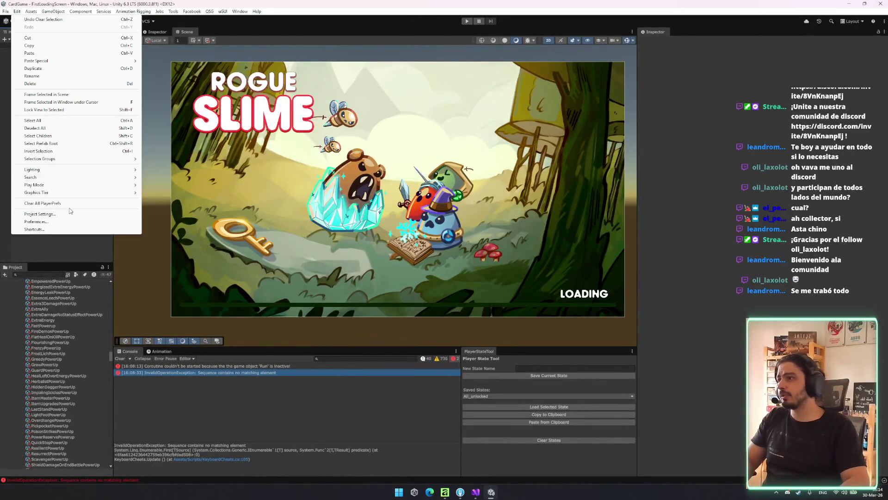
{"action": "left_click", "coordinate": [43, 203]}
{"action": "left_click", "coordinate": [456, 254]}
{"action": "left_click", "coordinate": [207, 12]}
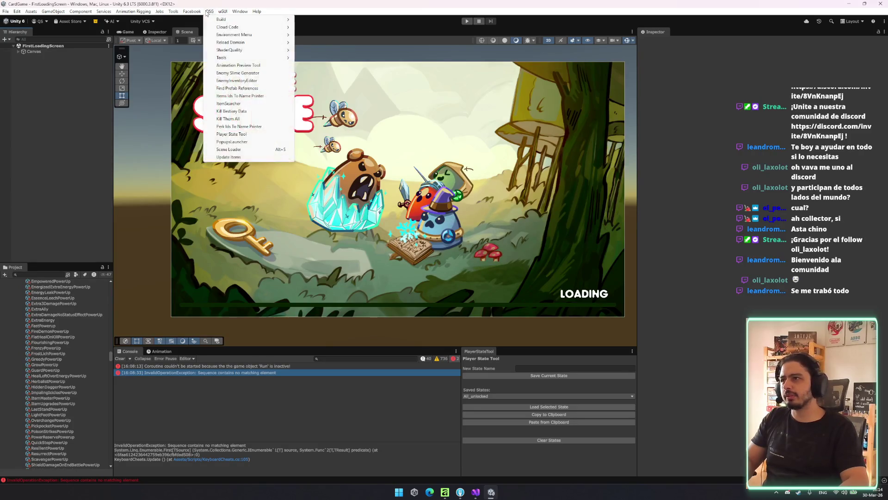
{"action": "left_click", "coordinate": [468, 20]}
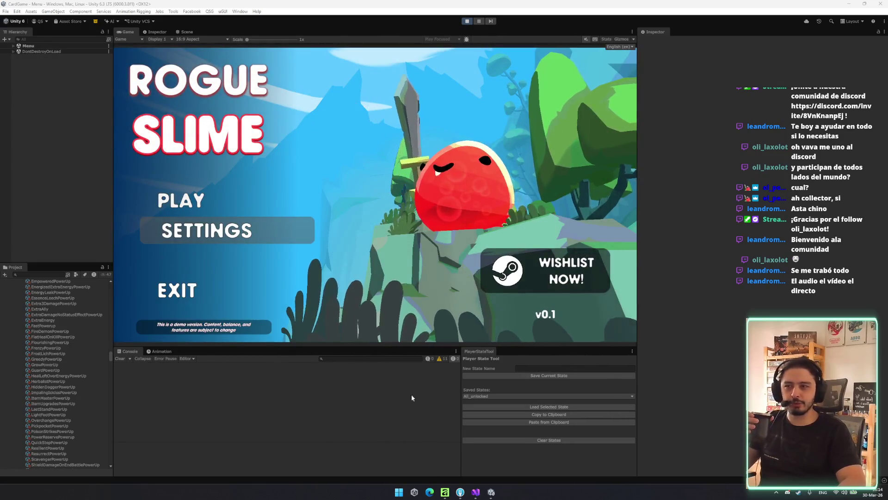
- Start a new game and fight the first tutorial battle, powering the Long Sword to attack
{"action": "key", "text": "Up"}
{"action": "key", "text": "Return"}
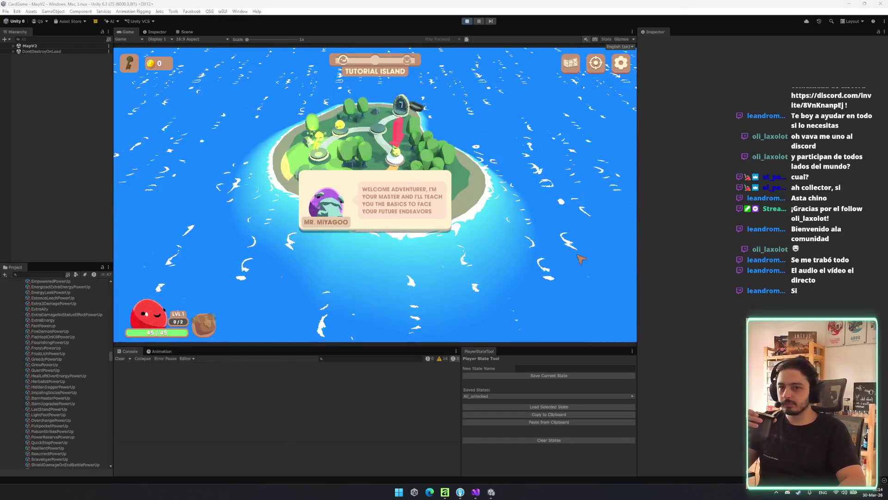
{"action": "key", "text": "Return"}
{"action": "left_click", "coordinate": [396, 172]}
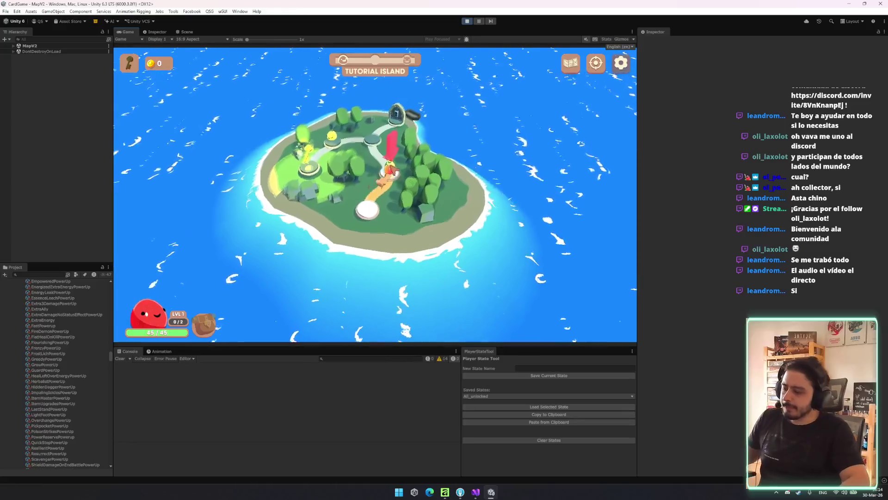
{"action": "left_click", "coordinate": [432, 277]}
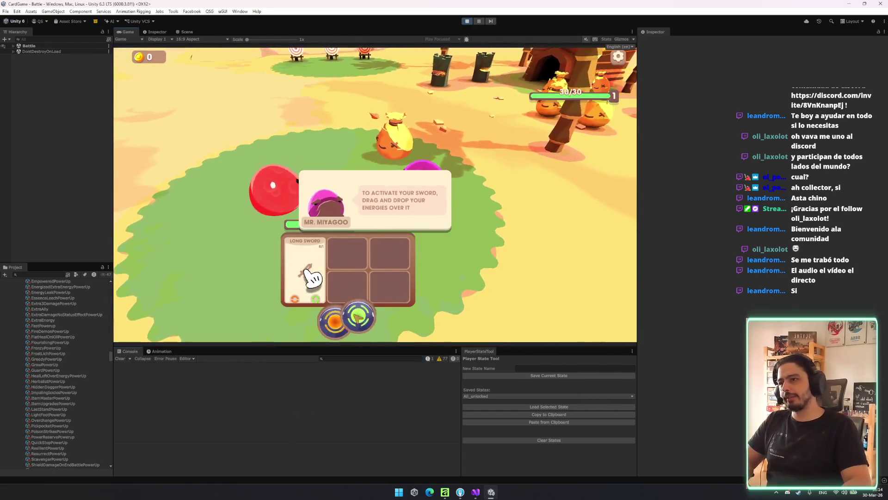
{"action": "left_click", "coordinate": [304, 268]}
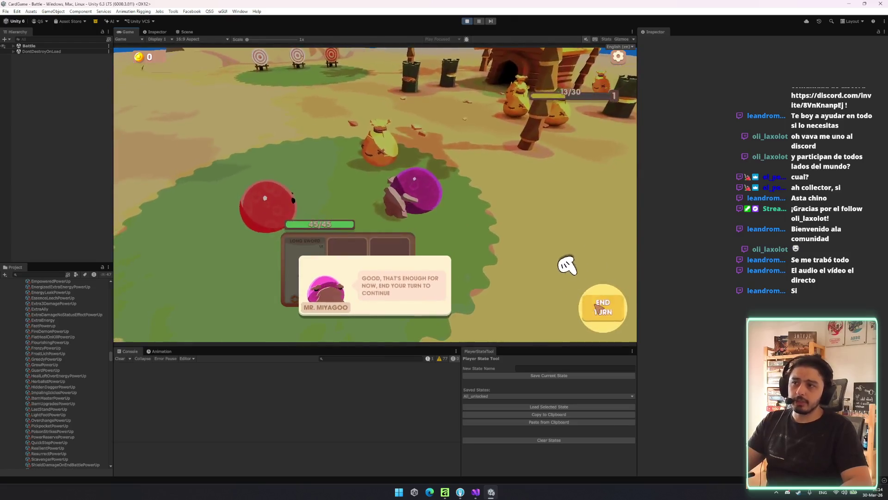
{"action": "left_click", "coordinate": [565, 259]}
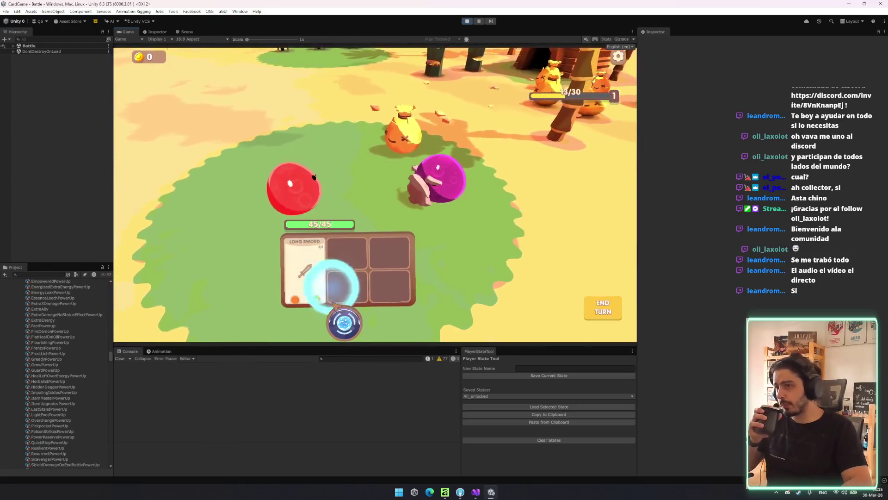
{"action": "left_click", "coordinate": [599, 306]}
{"action": "left_click", "coordinate": [309, 280]}
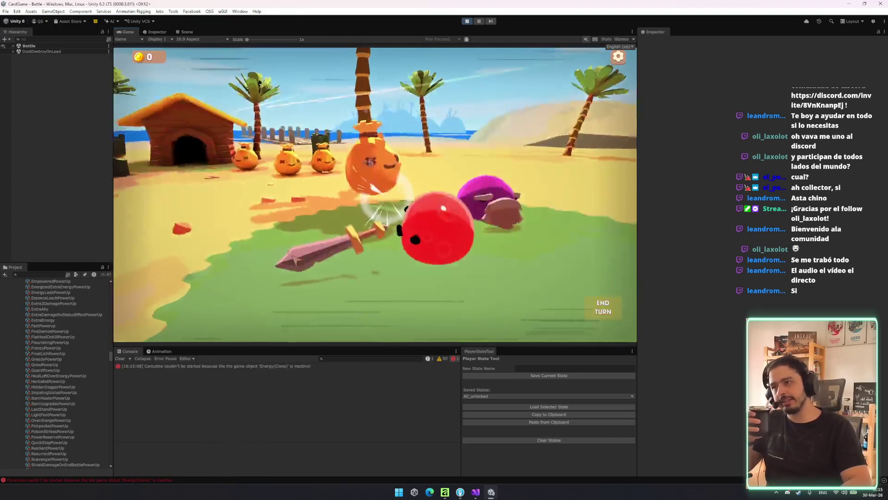
- Clear the console, stash the reward shield in the backpack, start the Broog battle, then stop play mode
{"action": "left_click", "coordinate": [290, 366]}
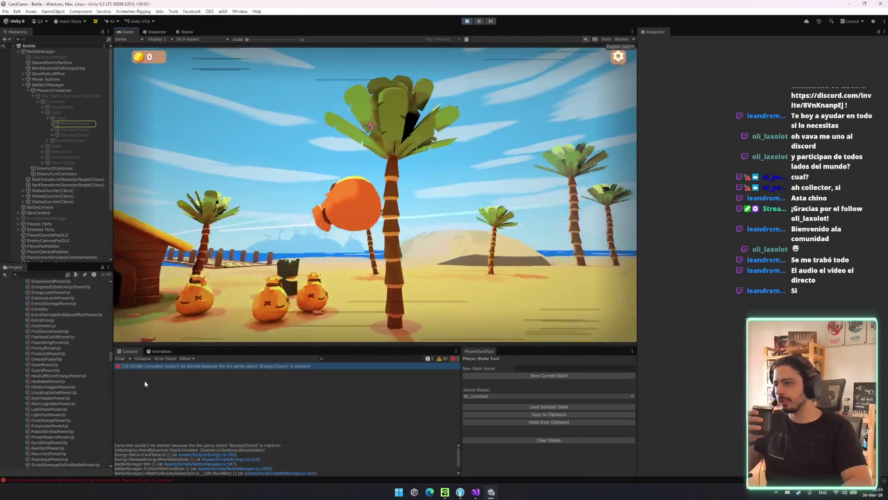
{"action": "left_click", "coordinate": [120, 358]}
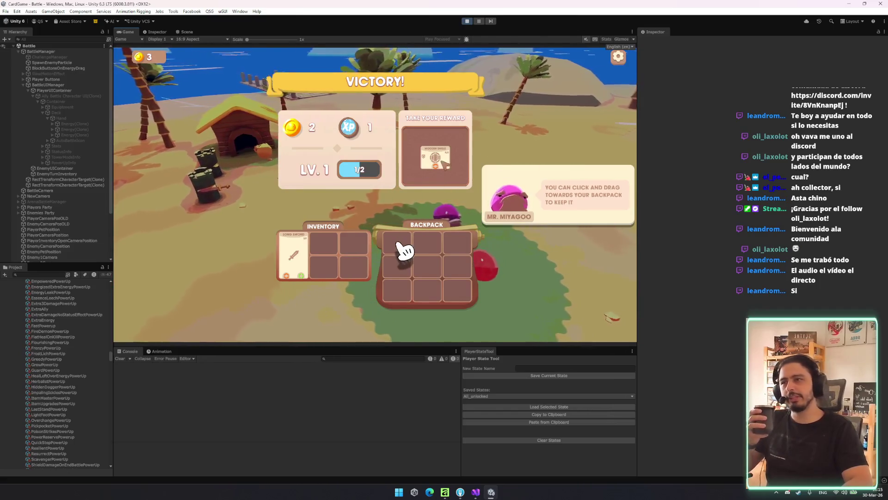
{"action": "left_click_drag", "start_coordinate": [411, 266], "coordinate": [412, 267]}
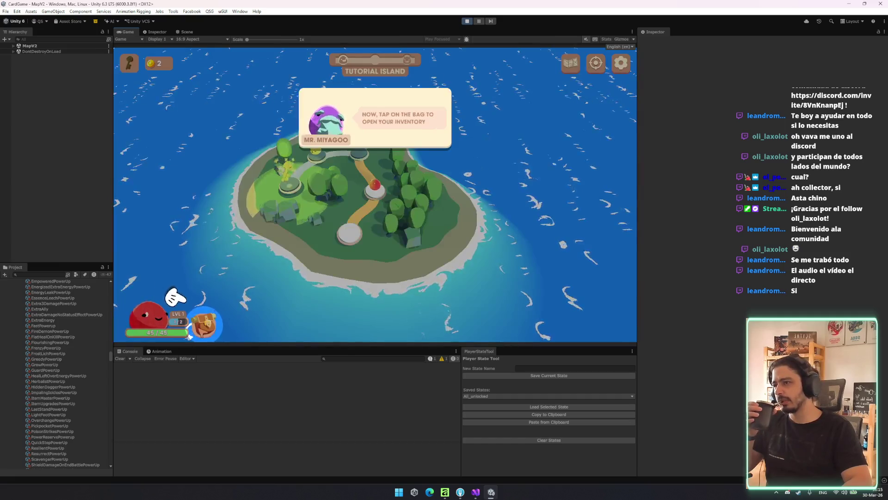
{"action": "left_click", "coordinate": [189, 337]}
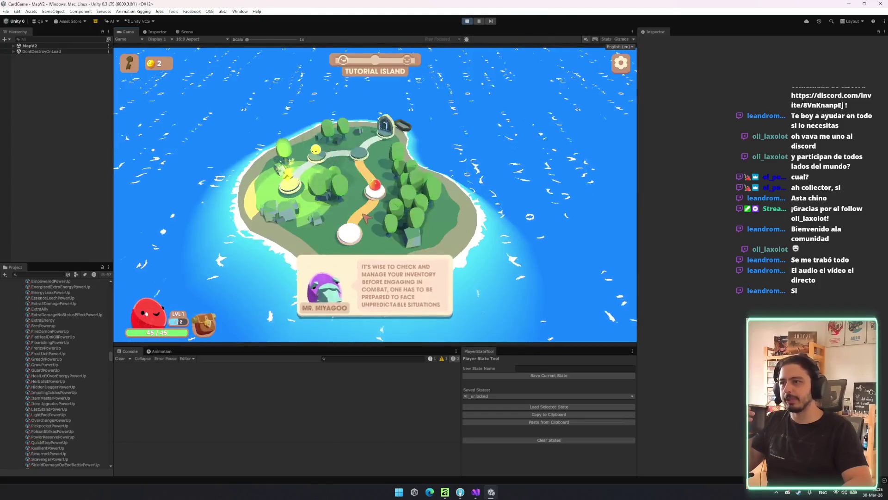
{"action": "left_click", "coordinate": [324, 164]}
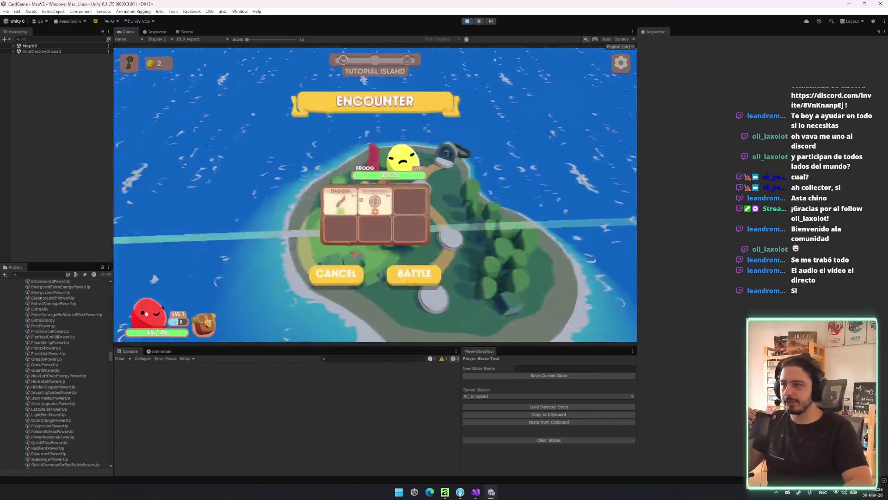
{"action": "left_click", "coordinate": [413, 270]}
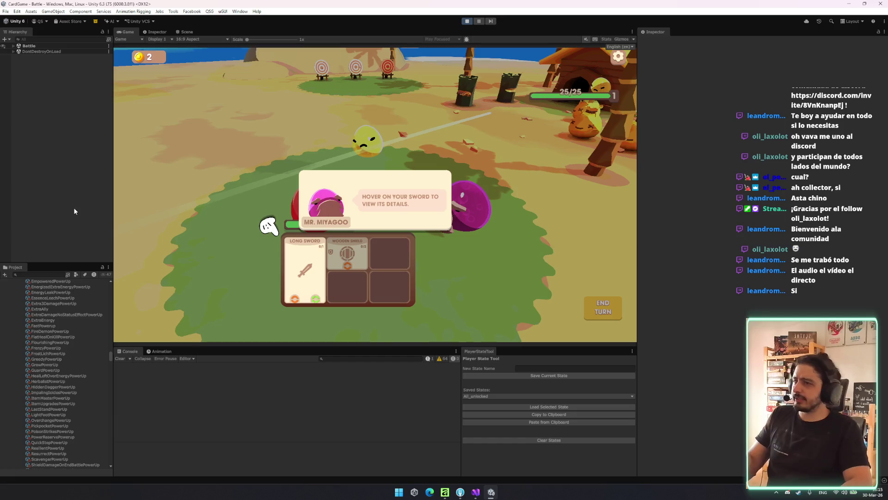
{"action": "key", "text": "ctrl+p"}
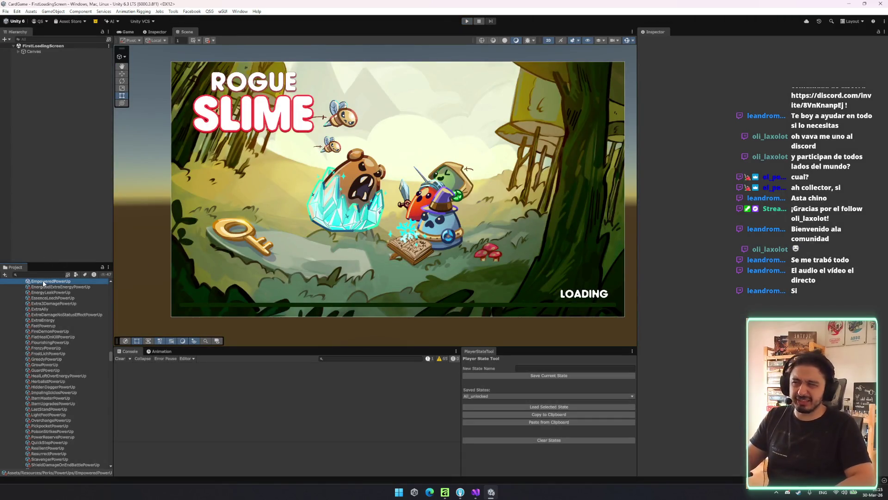
- Collapse the project tree down to Assets and briefly search the assets
{"action": "key", "text": "Left"}
{"action": "key", "text": "Left"}
{"action": "key", "text": "Left"}
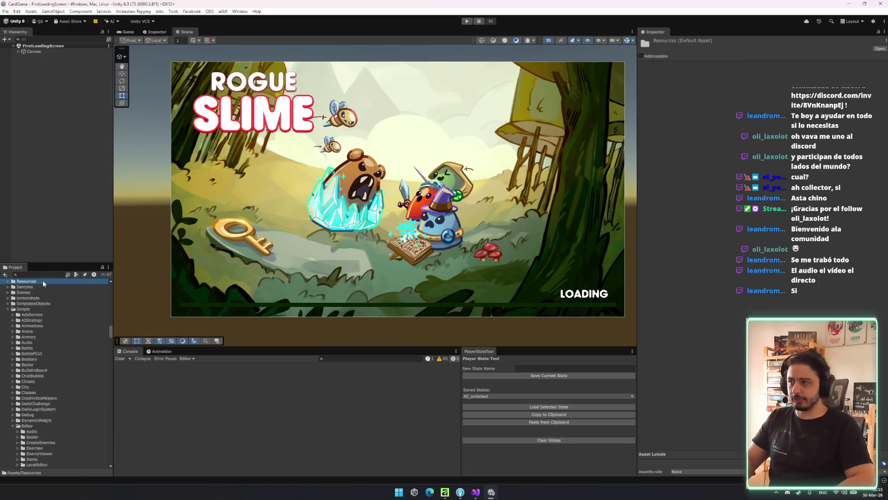
{"action": "key", "text": "Down"}
{"action": "key", "text": "Down"}
{"action": "key", "text": "Down"}
{"action": "key", "text": "Left"}
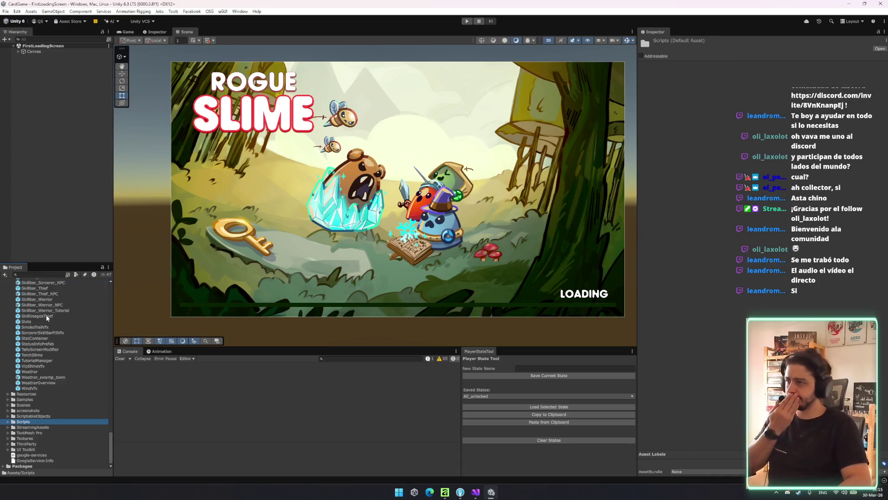
{"action": "key", "text": "Left"}
{"action": "key", "text": "Left"}
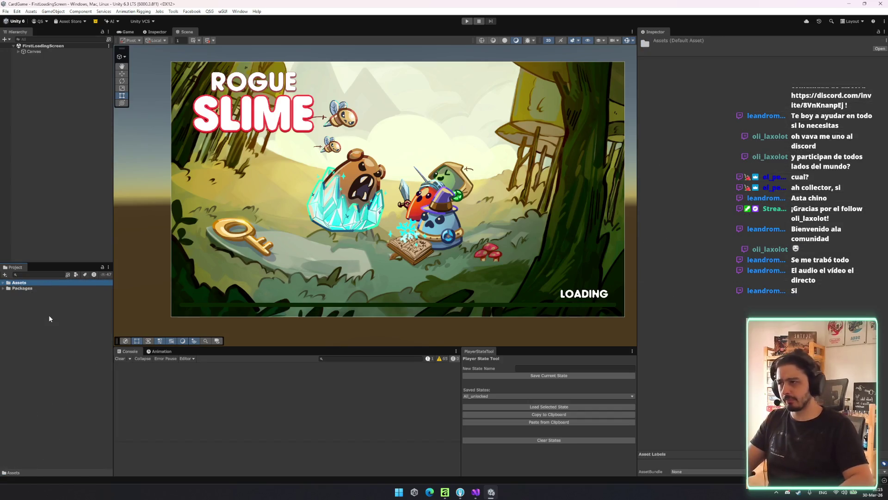
{"action": "left_click", "coordinate": [56, 274]}
{"action": "type", "text": "tutorialdata"}
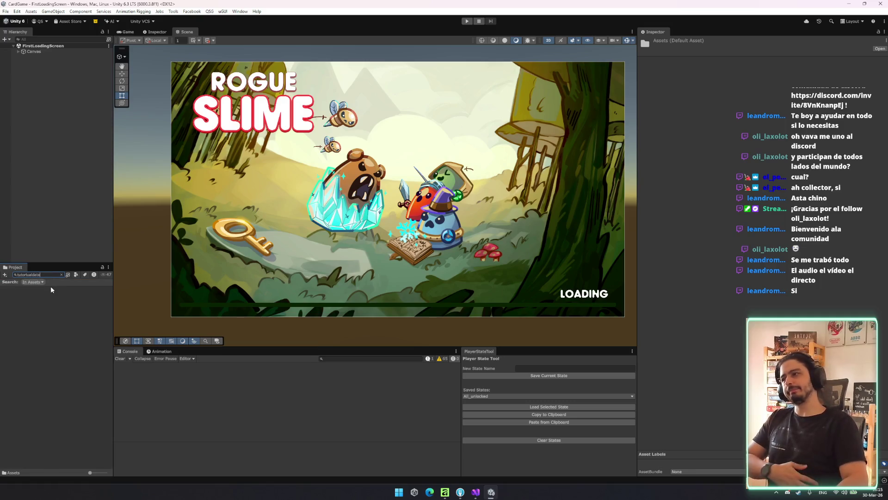
{"action": "key", "text": "Escape"}
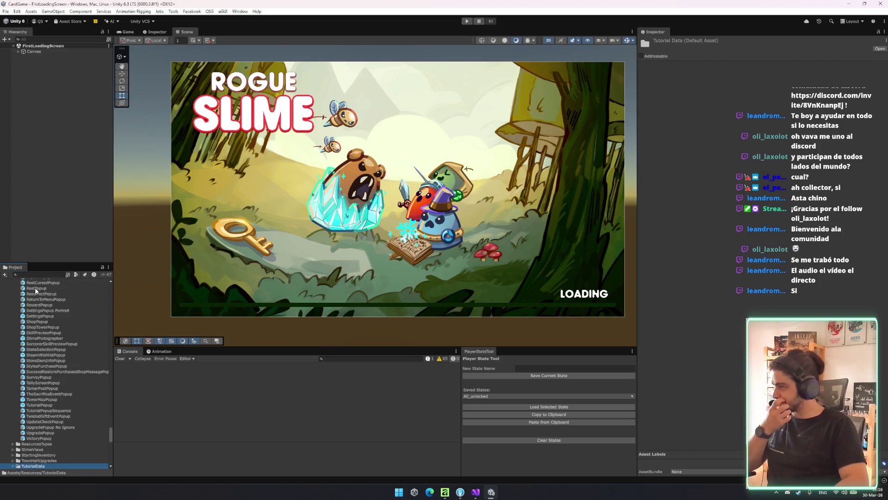
- Inspect the Battle_Start_Step_Info_Step_3, Battle_Real_Step_1 and Battle_Start_Step_1 tutorial data
{"action": "scroll", "coordinate": [46, 349], "scroll_direction": "down", "scroll_amount": 10}
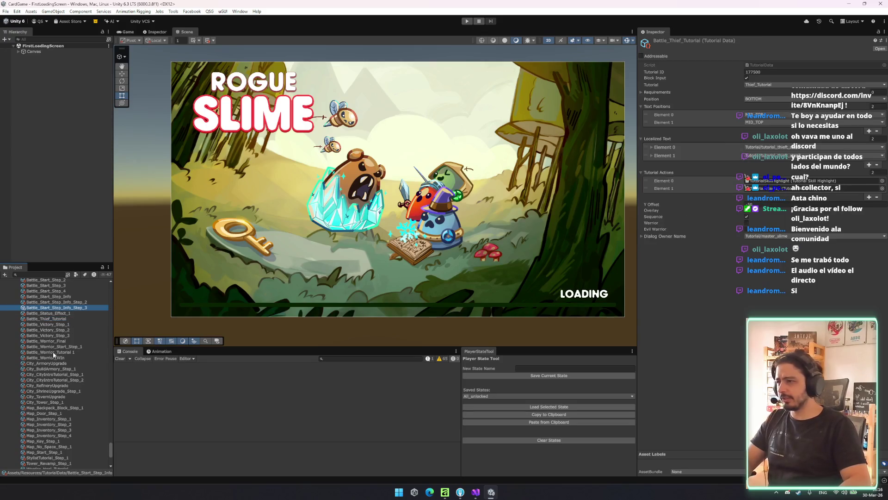
{"action": "key", "text": "Up"}
{"action": "key", "text": "Up"}
{"action": "scroll", "coordinate": [59, 365], "scroll_direction": "up", "scroll_amount": 1}
{"action": "scroll", "coordinate": [59, 366], "scroll_direction": "up", "scroll_amount": 3}
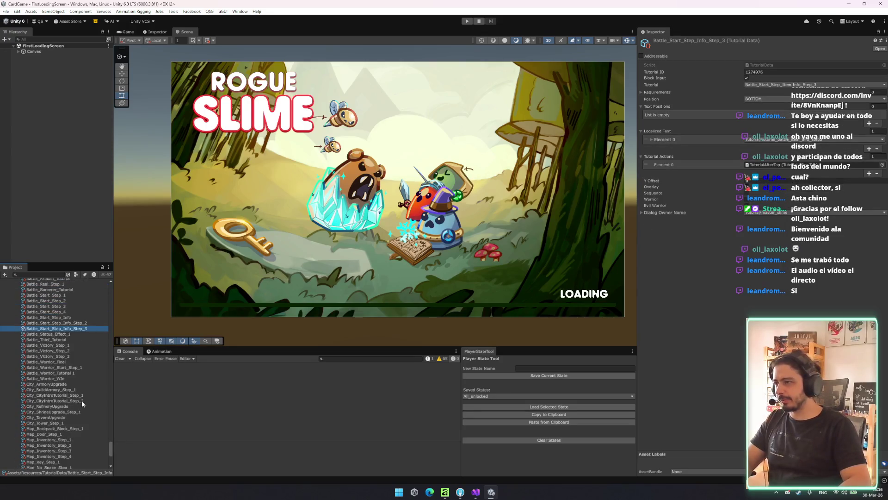
{"action": "left_click", "coordinate": [66, 325]}
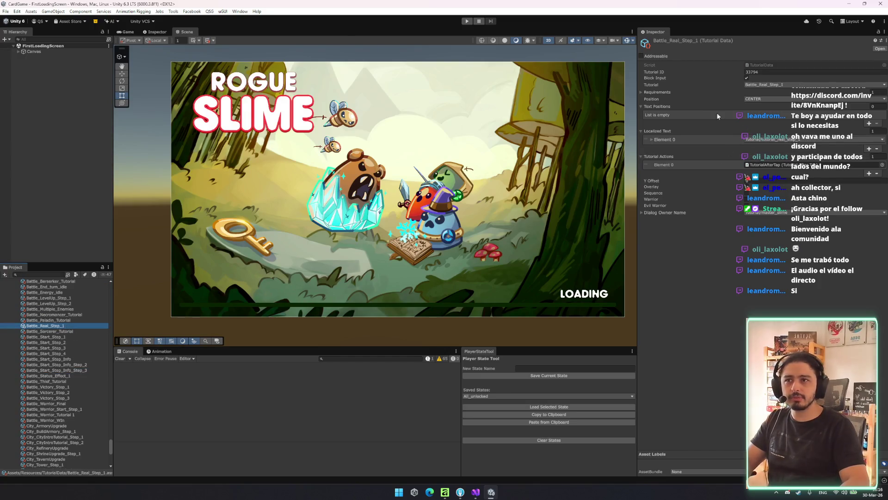
{"action": "left_click", "coordinate": [652, 138]}
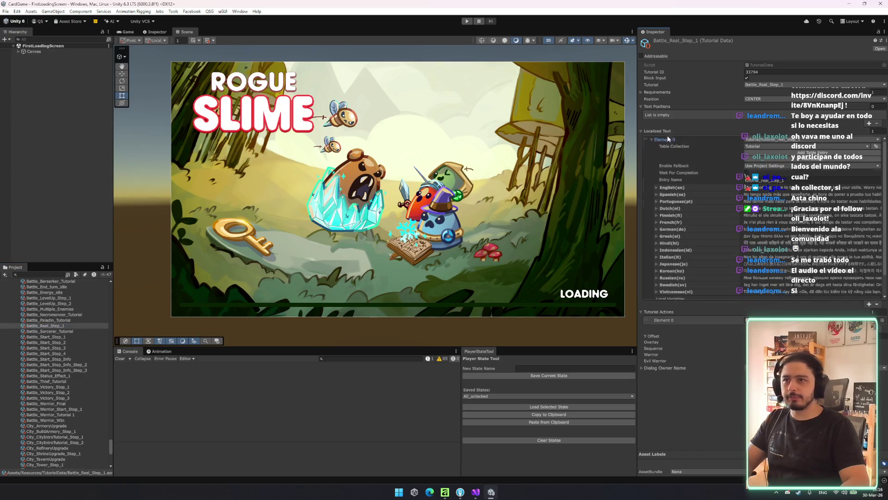
{"action": "left_click", "coordinate": [652, 139]}
{"action": "scroll", "coordinate": [66, 376], "scroll_direction": "down", "scroll_amount": 2}
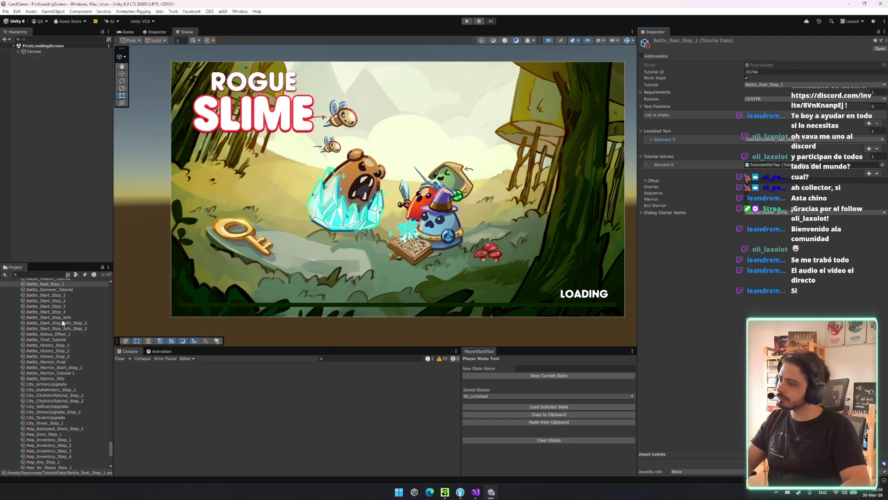
{"action": "left_click", "coordinate": [64, 295]}
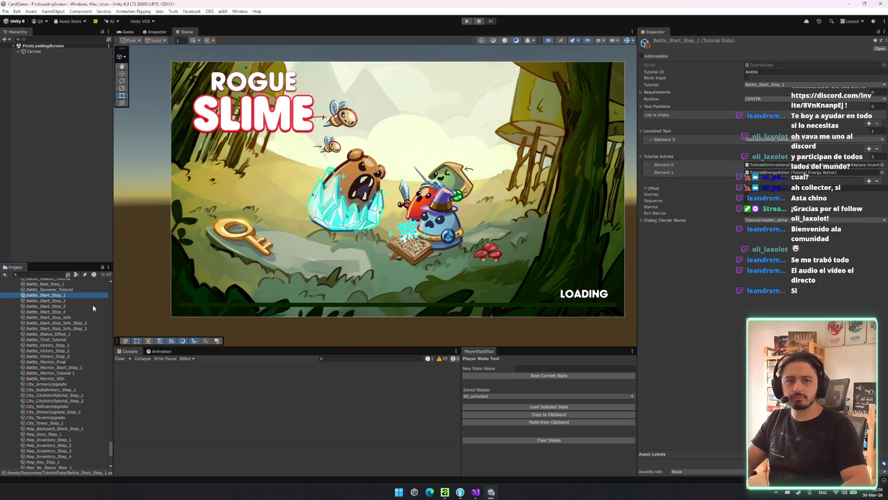
{"action": "key", "text": "alt+Tab"}
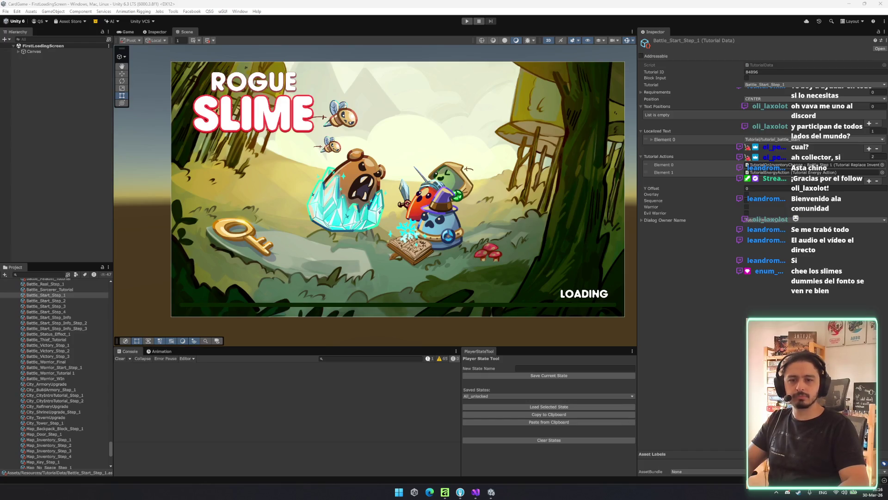
- Select Battle_Start_Step_Info and open its TutorialCheckItemInfo action for editing
{"action": "left_click_drag", "start_coordinate": [181, 268], "coordinate": [160, 274]}
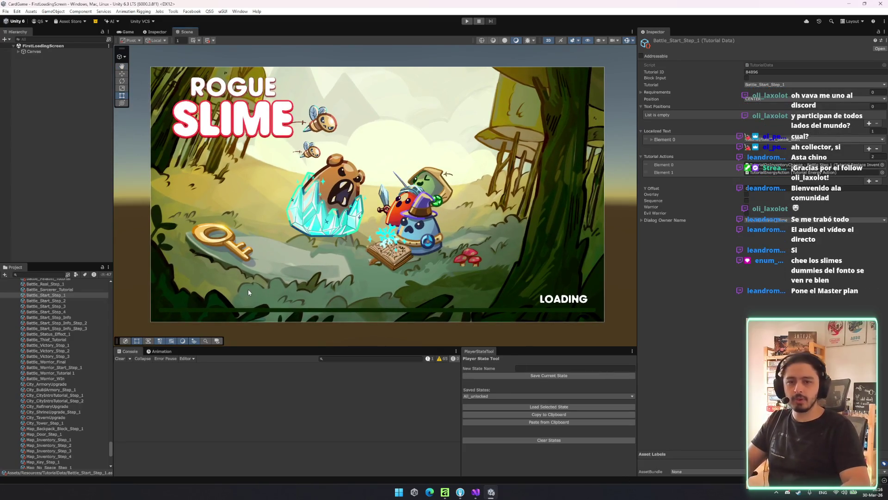
{"action": "left_click", "coordinate": [86, 324]}
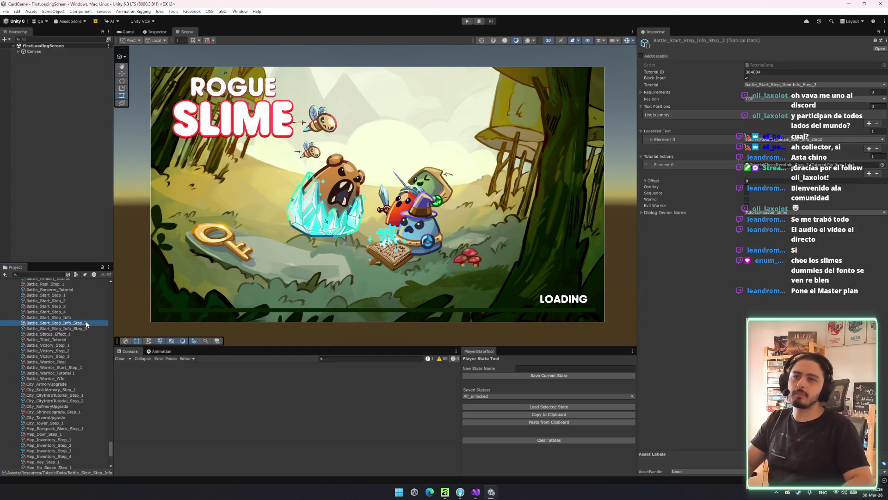
{"action": "key", "text": "Up"}
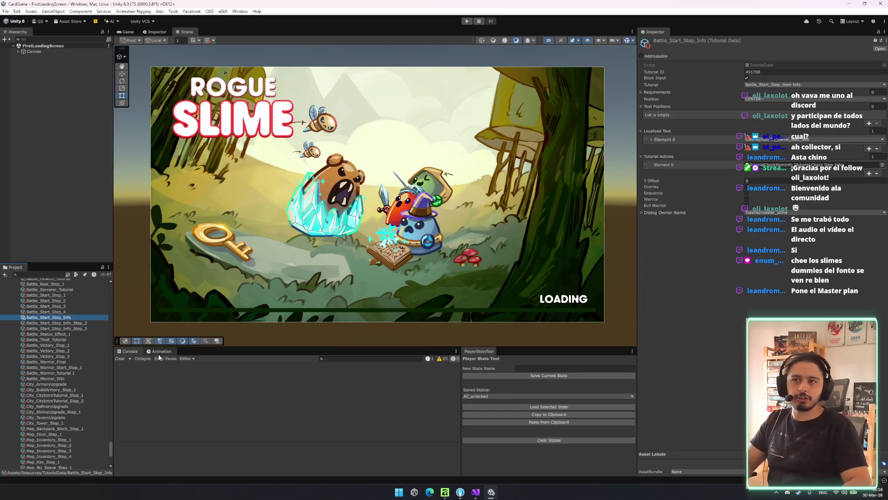
{"action": "left_click", "coordinate": [664, 140]}
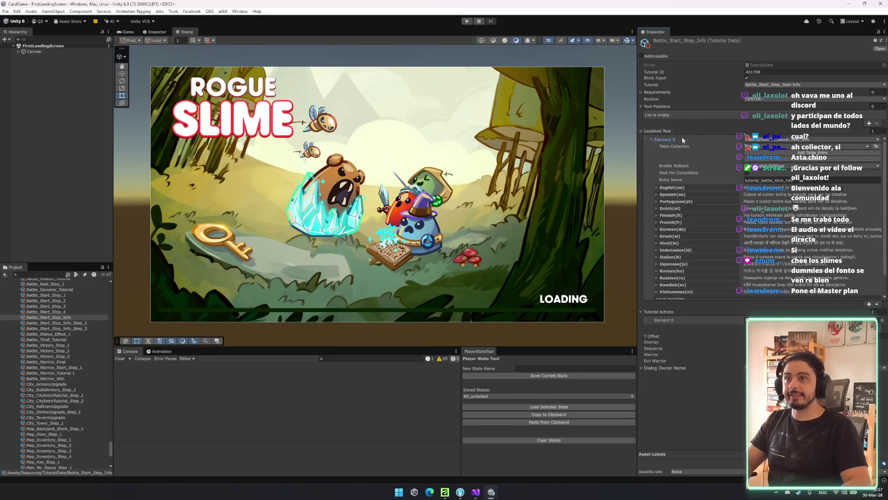
{"action": "left_click", "coordinate": [663, 139]}
{"action": "left_click", "coordinate": [791, 165]}
{"action": "double_click", "coordinate": [791, 166]}
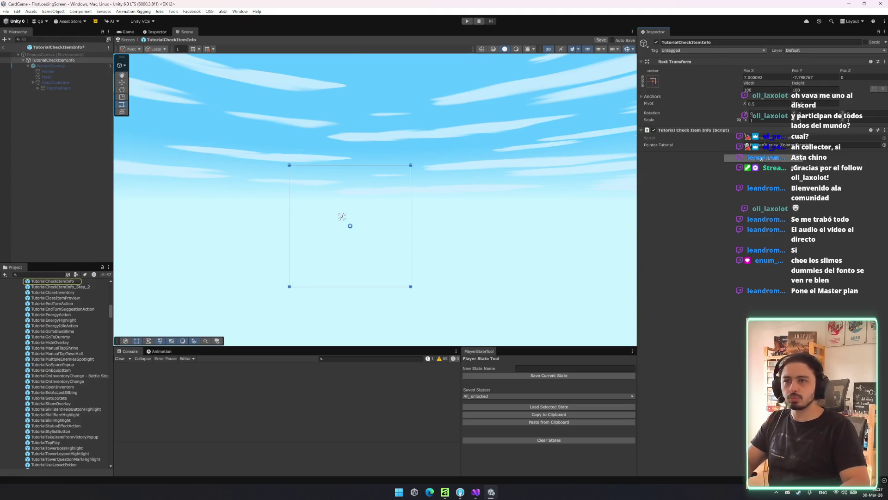
{"action": "left_click", "coordinate": [776, 139]}
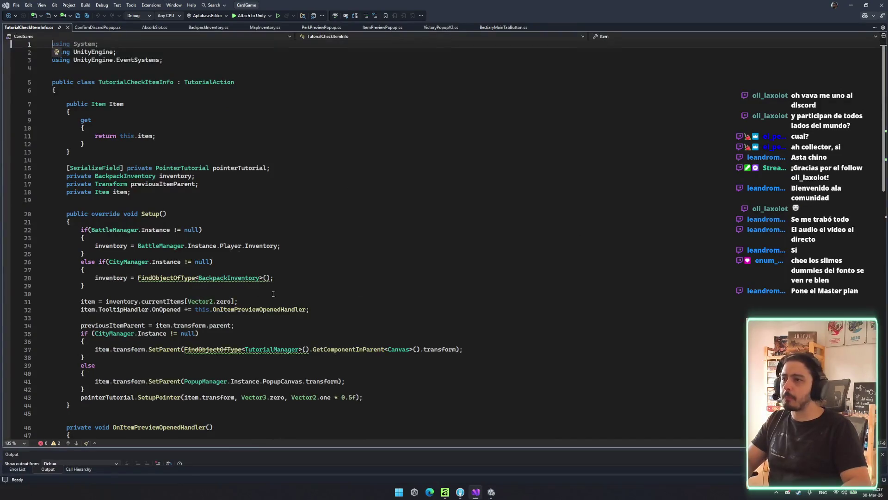
- On line 31 replace Vector2.zero with new Vector2(0,1) and save the script
{"action": "left_click_drag", "start_coordinate": [234, 301], "coordinate": [187, 301]}
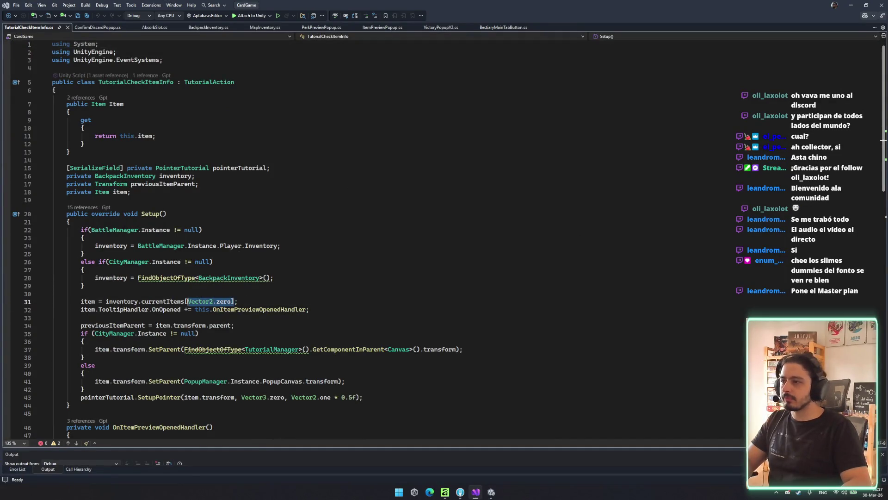
{"action": "left_click", "coordinate": [128, 301]}
{"action": "double_click", "coordinate": [224, 302]}
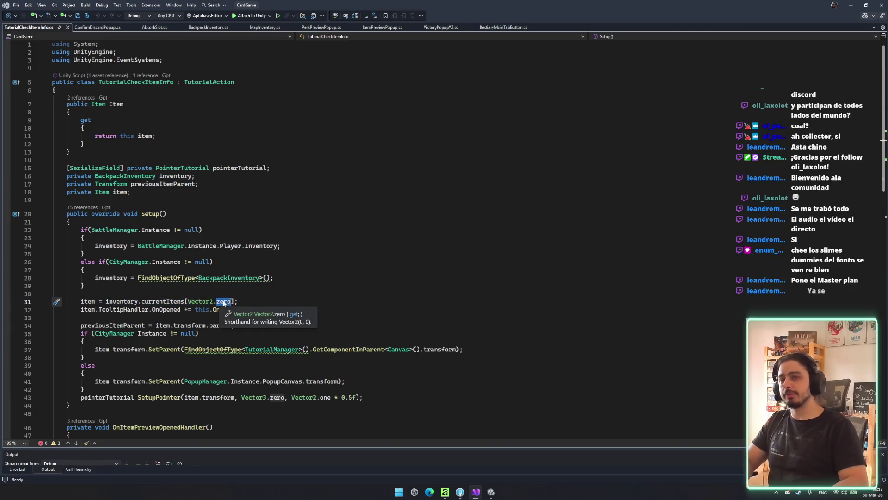
{"action": "type", "text": "new "}
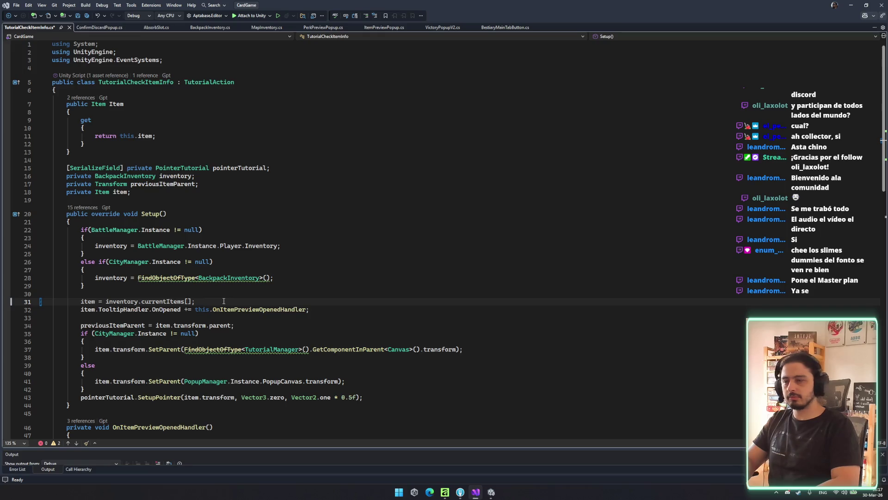
{"action": "type", "text": "Vector2("}
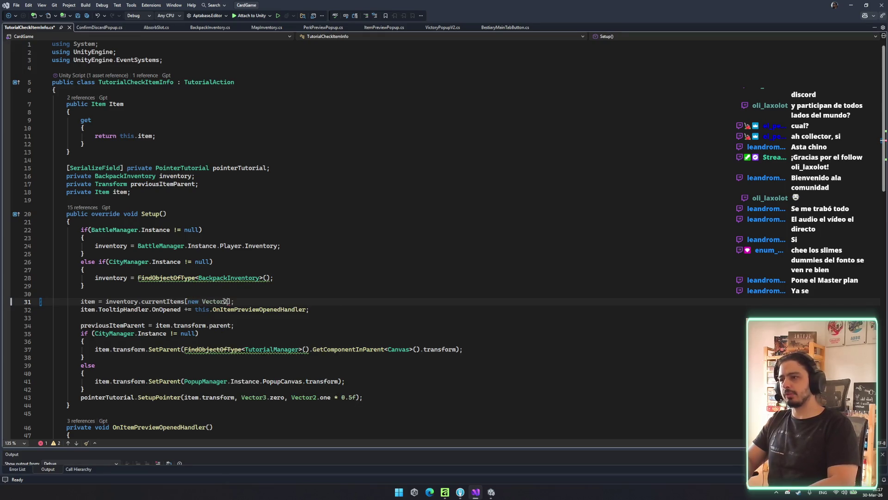
{"action": "key", "text": "Escape"}
{"action": "key", "text": "Down"}
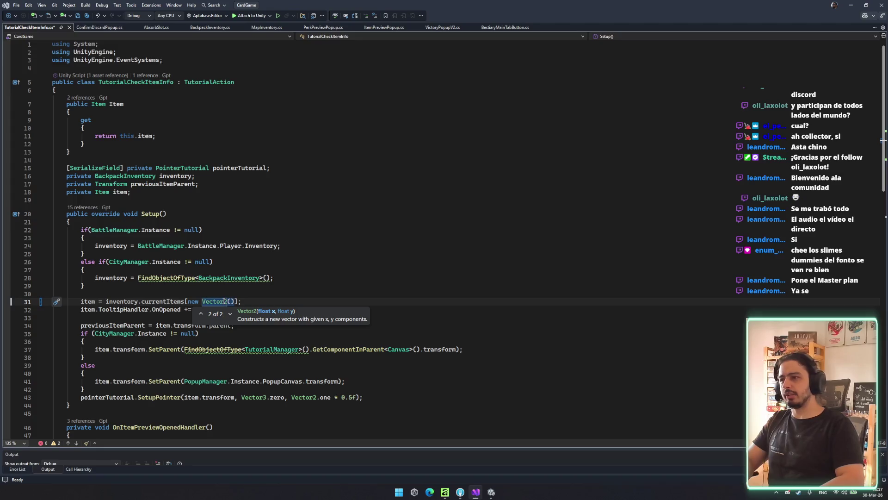
{"action": "type", "text": "-."}
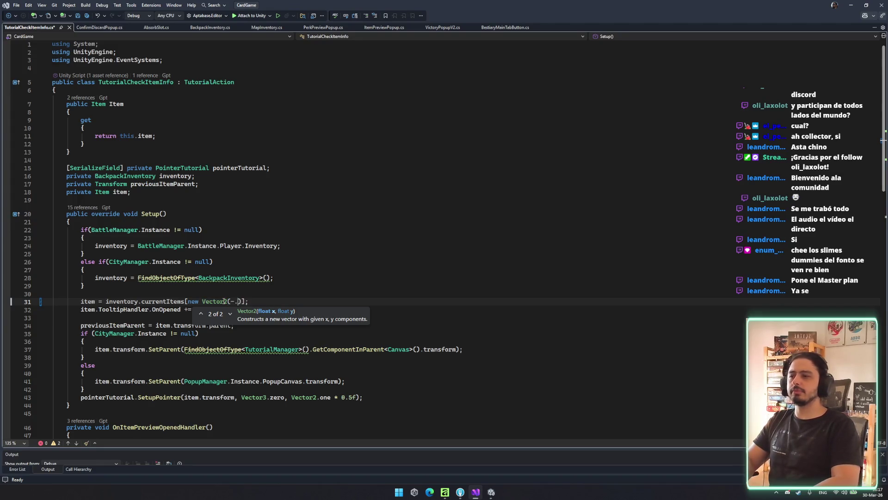
{"action": "key", "text": "ctrl+s"}
{"action": "left_click", "coordinate": [307, 293]}
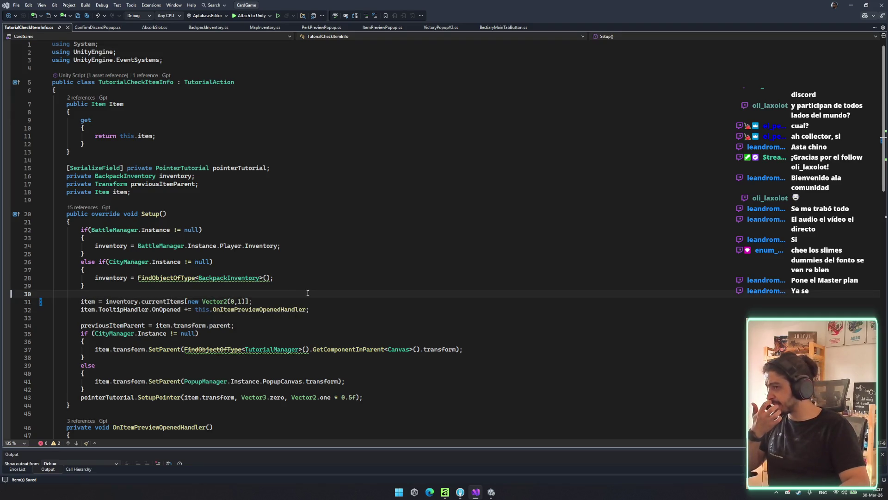
- Review the item lookup's CityManager and else branches and highlight every use of item
{"action": "mouse_move", "coordinate": [164, 302]}
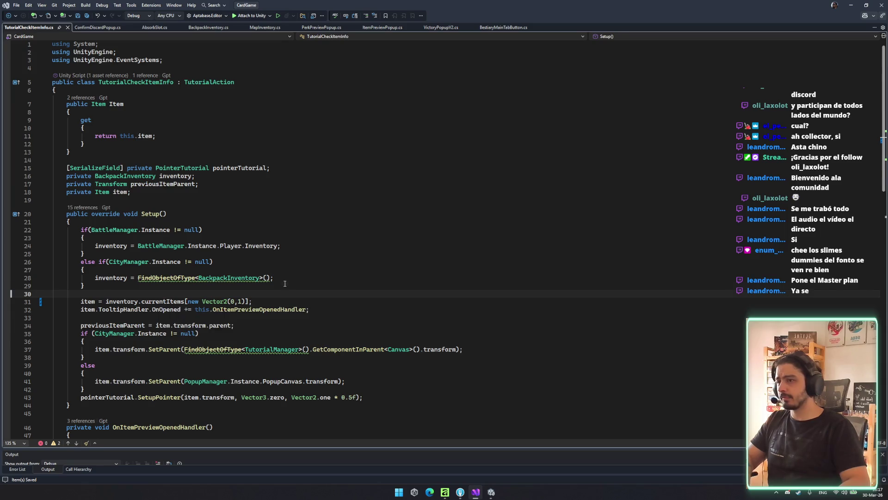
{"action": "scroll", "coordinate": [325, 273], "scroll_direction": "down", "scroll_amount": 2}
{"action": "left_click", "coordinate": [325, 274]}
{"action": "left_click", "coordinate": [356, 293]}
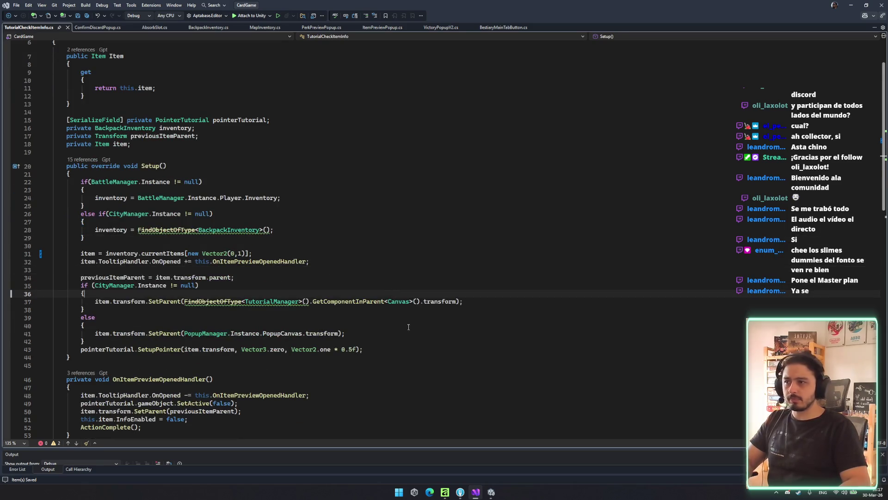
{"action": "left_click", "coordinate": [421, 325]}
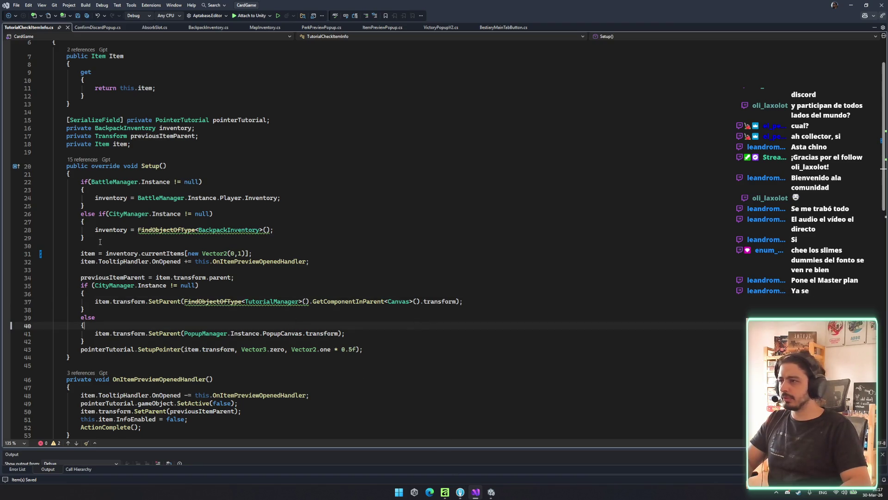
{"action": "double_click", "coordinate": [91, 254]}
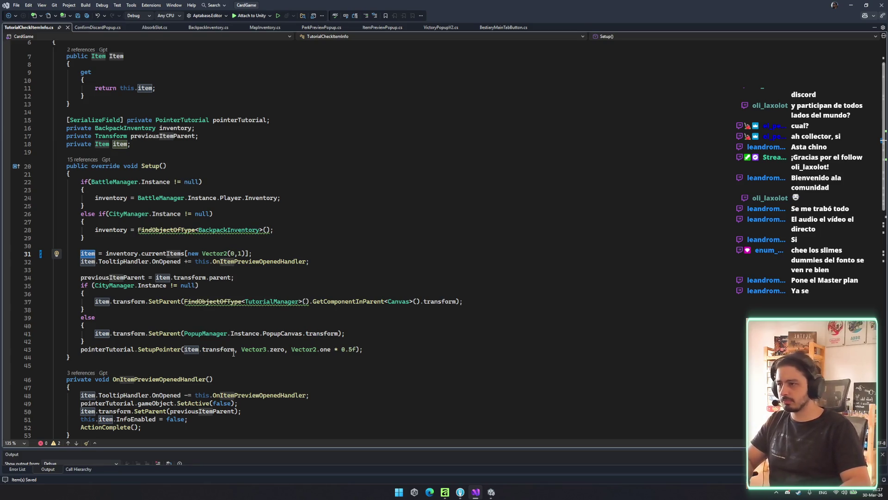
- Jump to InfoEnabled's definition in Item.cs and search the file for its occurrences
{"action": "scroll", "coordinate": [234, 353], "scroll_direction": "down", "scroll_amount": 2}
{"action": "left_click", "coordinate": [213, 374]}
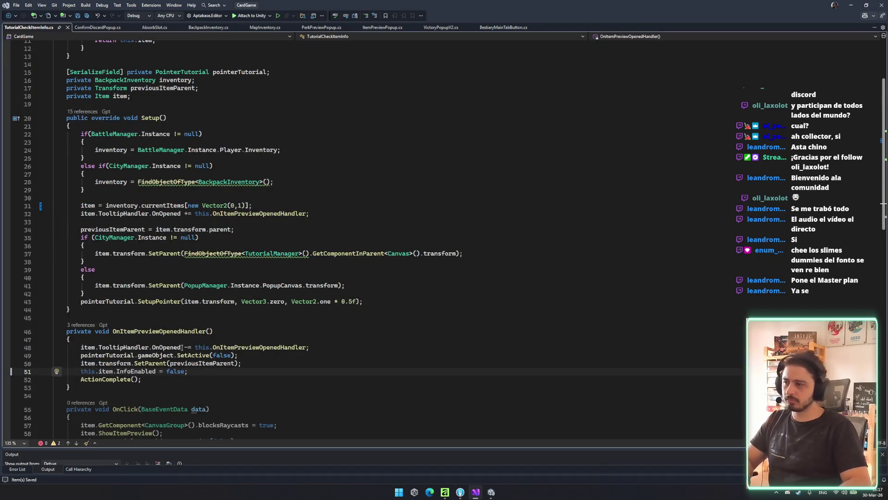
{"action": "left_click", "coordinate": [138, 371], "text": "ctrl"}
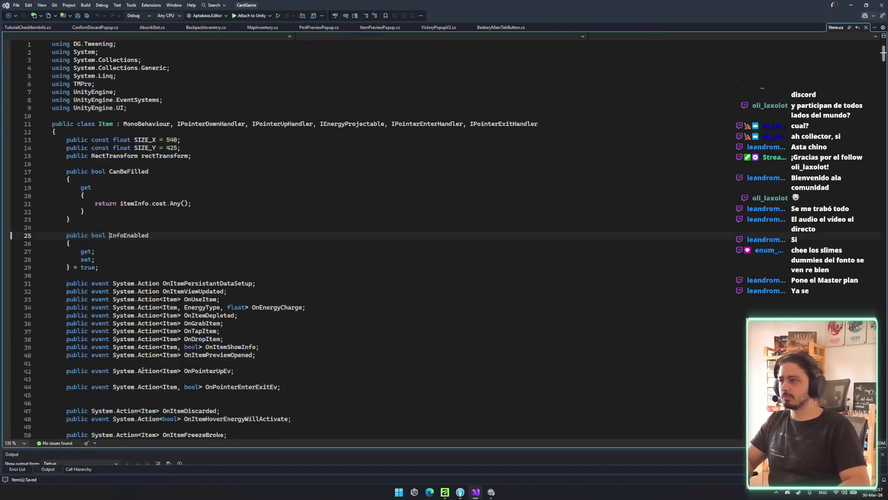
{"action": "key", "text": "ctrl+f"}
{"action": "key", "text": "Return"}
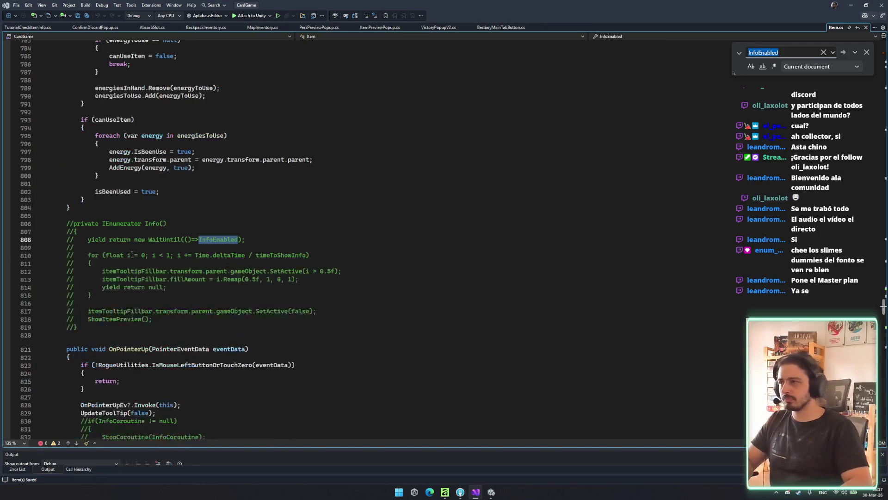
{"action": "key", "text": "Return"}
{"action": "key", "text": "Return"}
{"action": "key", "text": "Return"}
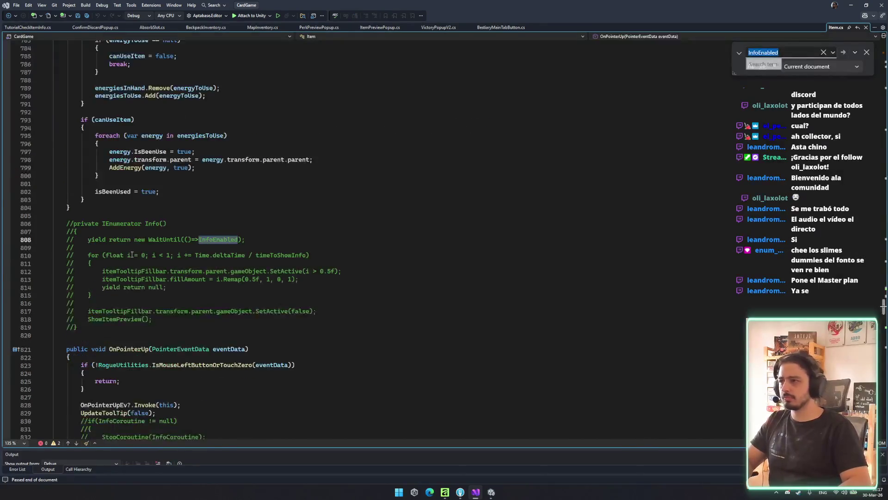
{"action": "left_click", "coordinate": [219, 240]}
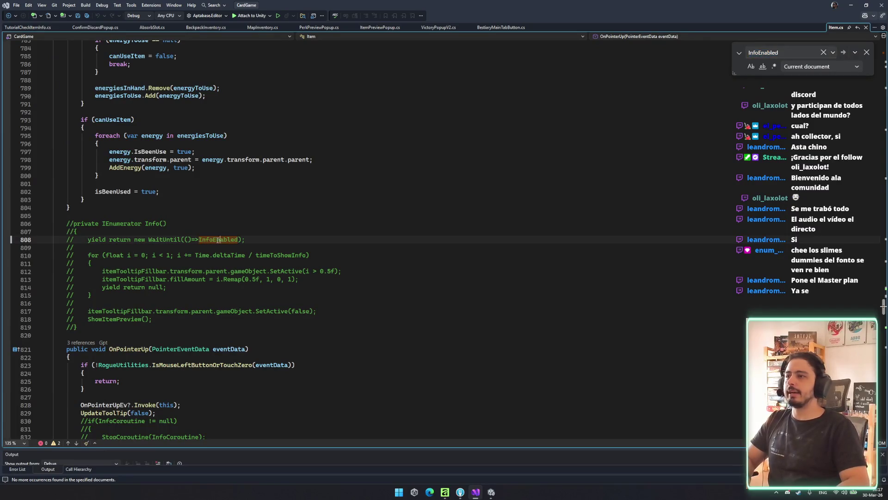
{"action": "key", "text": "ctrl+f"}
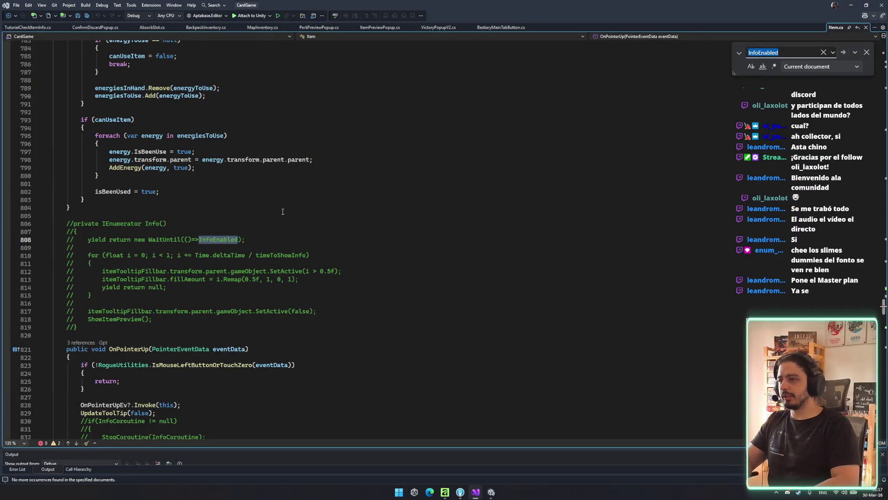
- Scroll through the OnPointerUp code in Item.cs
{"action": "key", "text": "Escape"}
{"action": "left_click", "coordinate": [92, 397]}
{"action": "scroll", "coordinate": [215, 289], "scroll_direction": "down", "scroll_amount": 11}
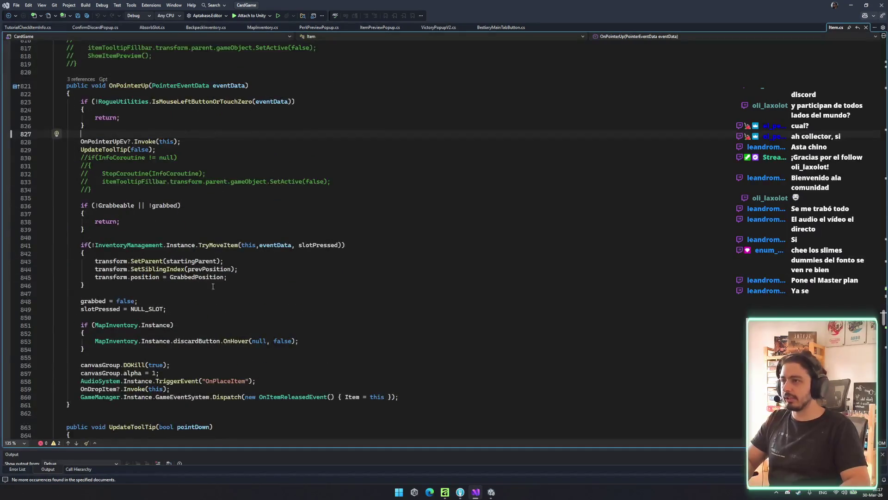
{"action": "left_click", "coordinate": [224, 248]}
{"action": "left_click", "coordinate": [217, 268]}
{"action": "scroll", "coordinate": [277, 301], "scroll_direction": "down", "scroll_amount": 6}
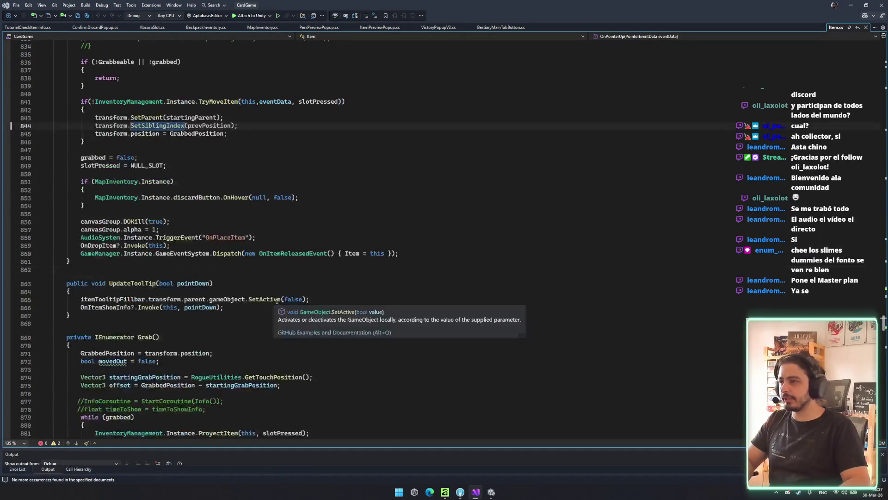
- Search Item.cs for 'info' and 'preview', locating the ShowItemPreview call in OnPointerDown
{"action": "key", "text": "ctrl+f"}
{"action": "type", "text": "dpeninf"}
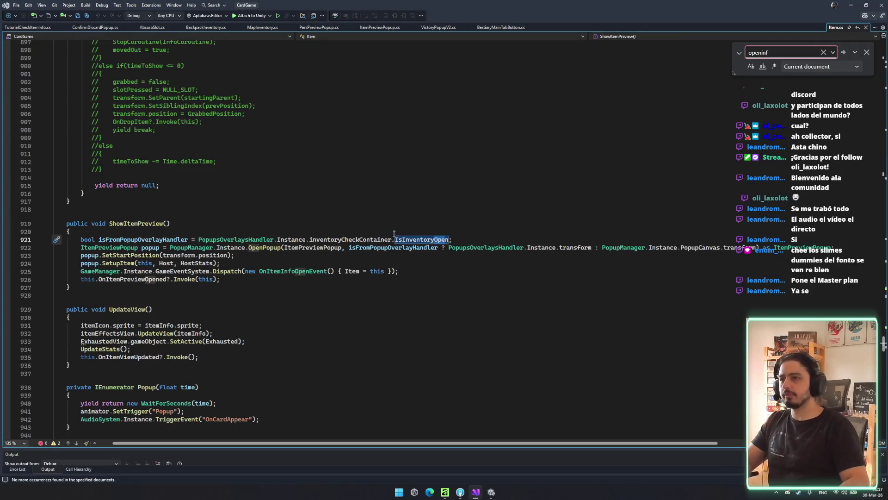
{"action": "key", "text": "ctrl+a"}
{"action": "type", "text": "info"}
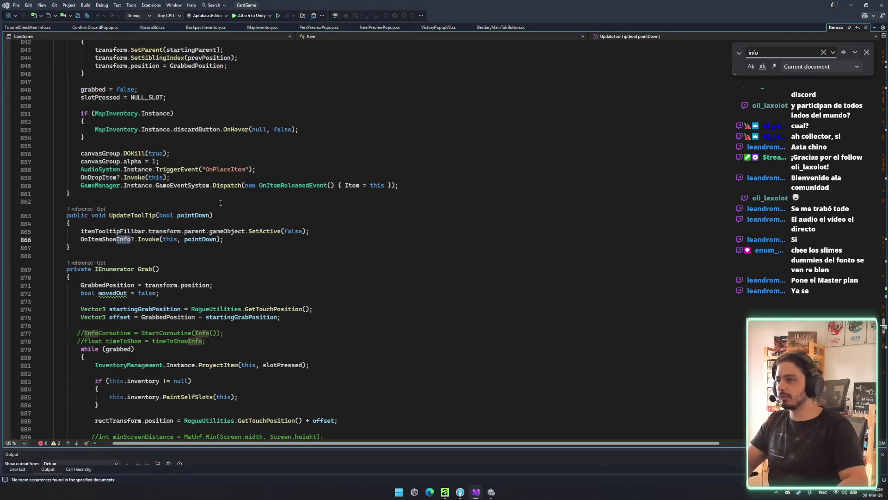
{"action": "double_click", "coordinate": [105, 239]}
{"action": "left_click", "coordinate": [132, 215]}
{"action": "double_click", "coordinate": [105, 240]}
{"action": "key", "text": "ctrl+f"}
{"action": "type", "text": "preview"}
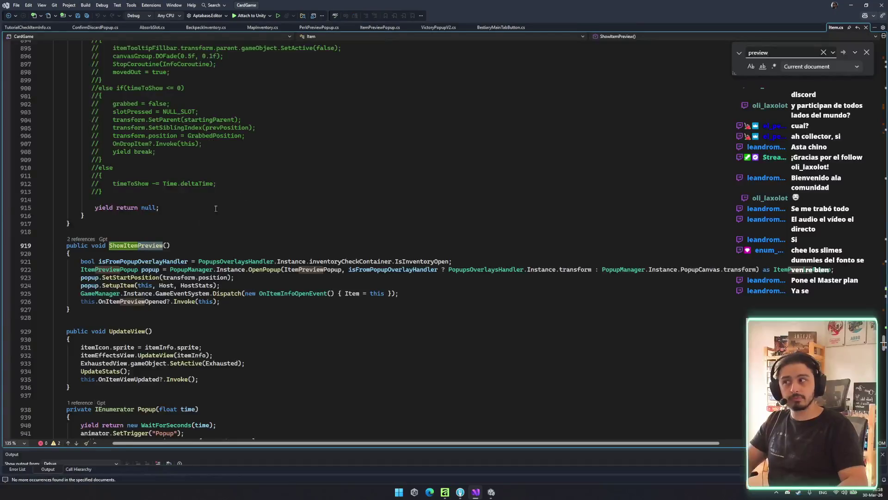
{"action": "left_click", "coordinate": [81, 238]}
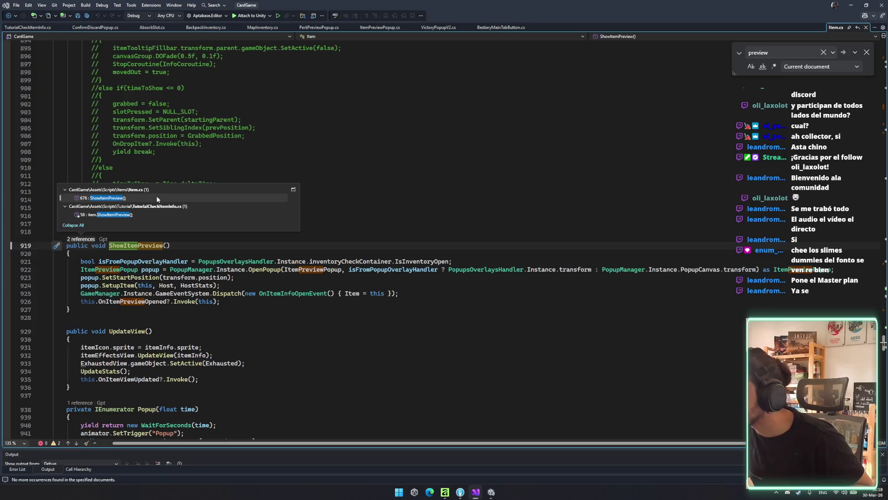
{"action": "double_click", "coordinate": [157, 198]}
- Prefix the right-click condition on line 674 with 'InfoEnabled &&' and save
{"action": "left_click", "coordinate": [303, 227]}
{"action": "left_click", "coordinate": [106, 227]}
{"action": "type", "text": "InfoEnabled &&"}
{"action": "key", "text": "ctrl+s"}
{"action": "left_click", "coordinate": [279, 286]}
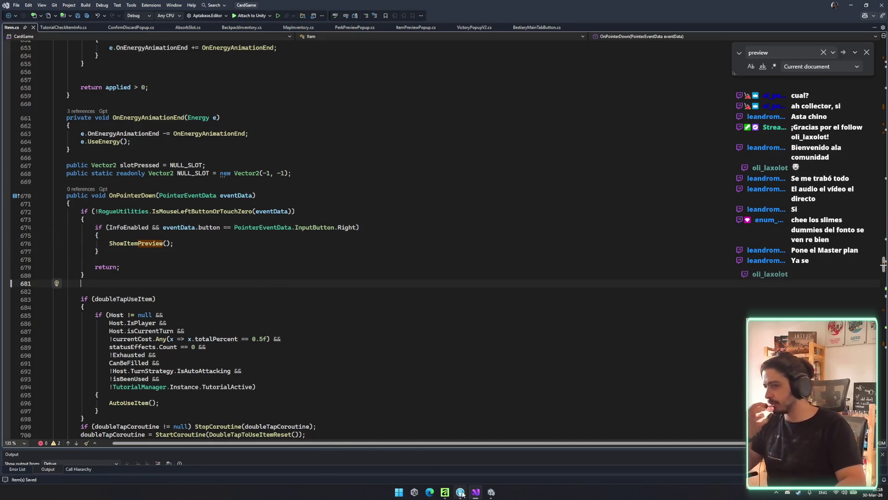
{"action": "left_click", "coordinate": [491, 491]}
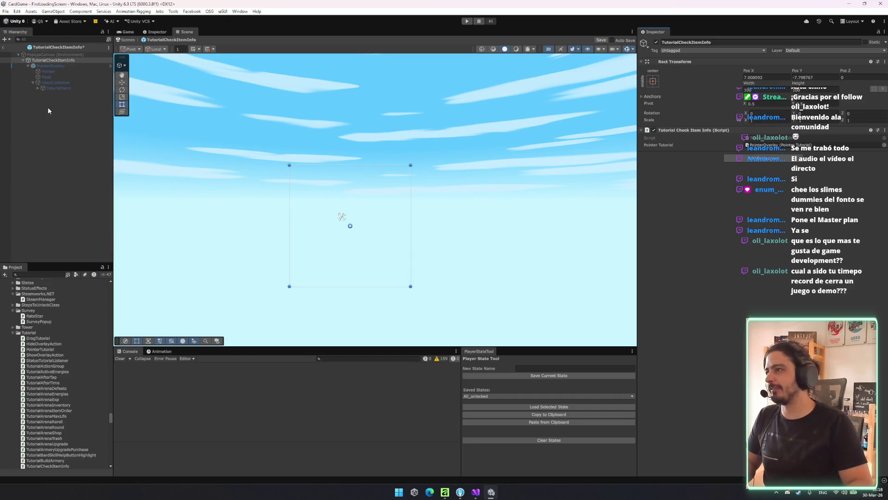
- Clear the scene selection and select the TutorialCheckItemInfo object in the Hierarchy
{"action": "left_click", "coordinate": [364, 105]}
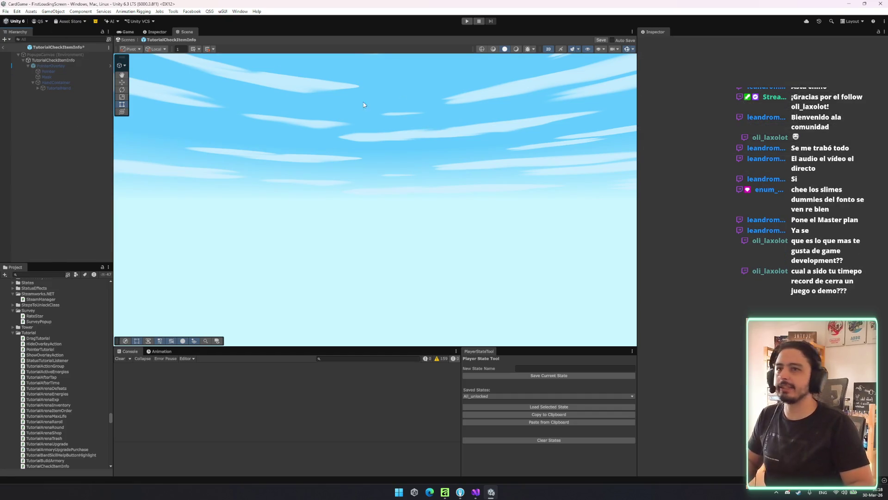
{"action": "left_click", "coordinate": [55, 60]}
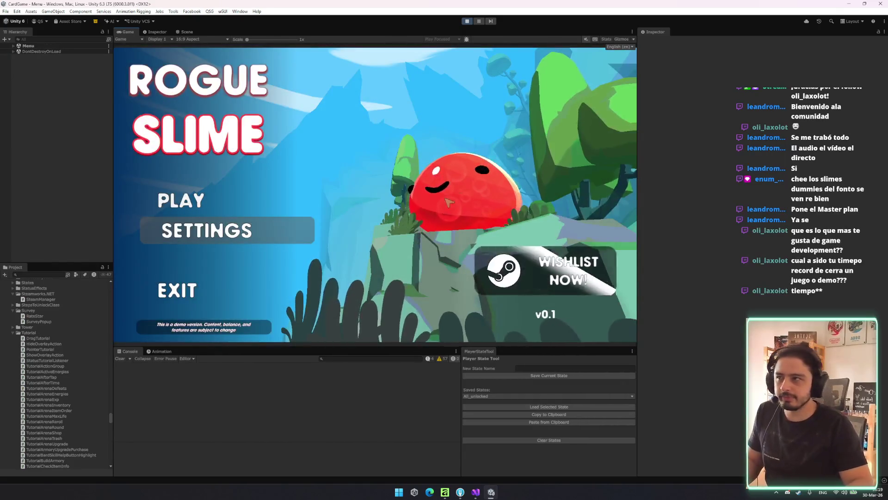
- Start a new game from the main menu and enter the first encounter battle
{"action": "left_click", "coordinate": [224, 194]}
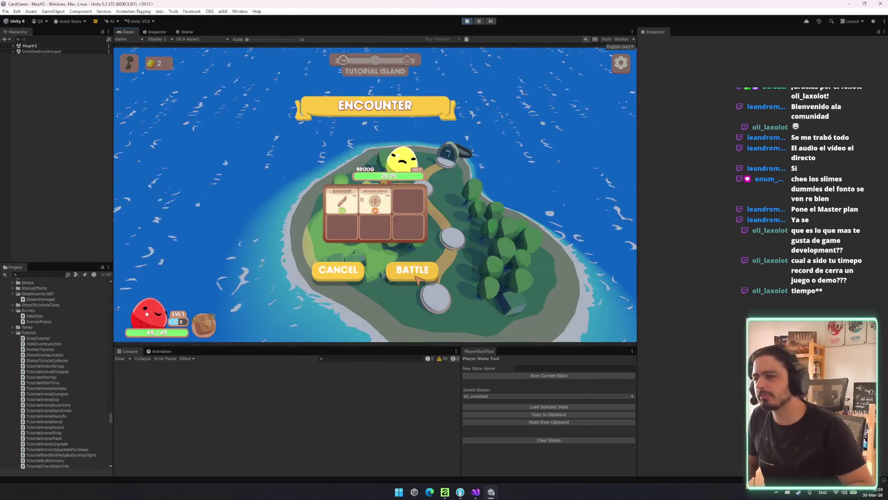
{"action": "left_click", "coordinate": [422, 270]}
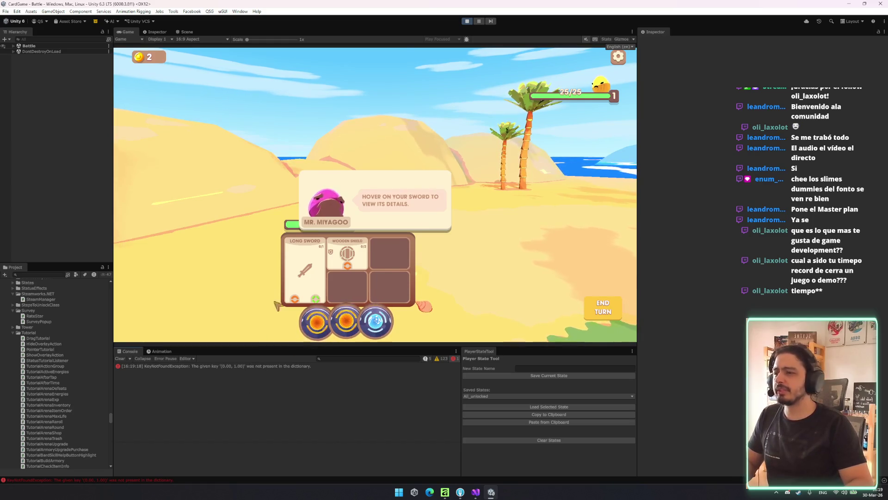
{"action": "left_click", "coordinate": [476, 491]}
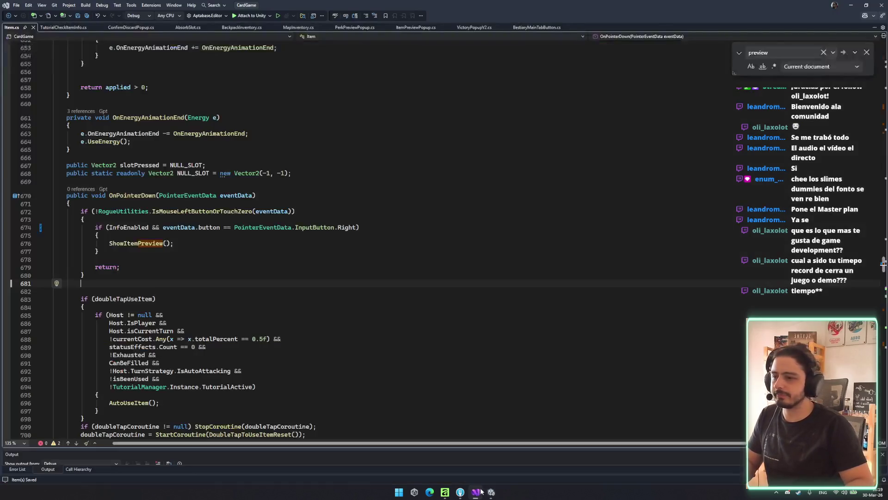
- In TutorialCheckItemInfo.cs change Vector2(0,1) to Vector2(1,0) on line 31 and save for recompiling
{"action": "left_click", "coordinate": [178, 228]}
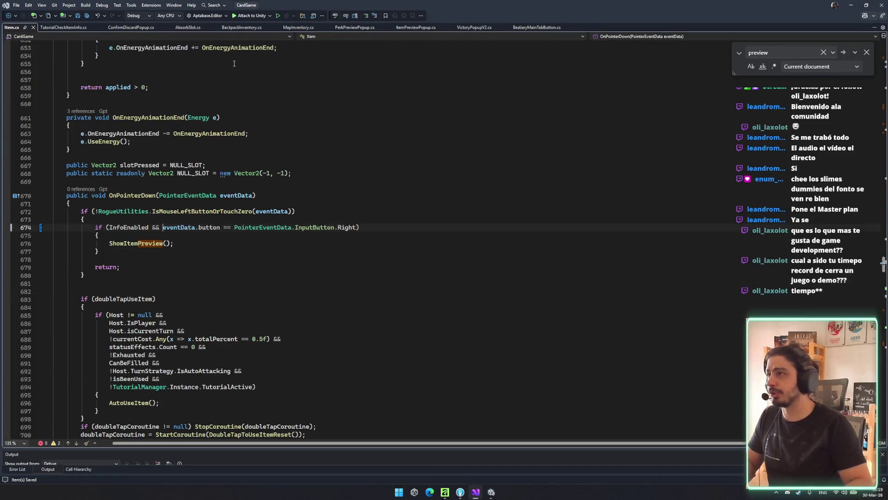
{"action": "left_click", "coordinate": [59, 27]}
{"action": "left_click", "coordinate": [132, 27]}
{"action": "key", "text": "ctrl+Tab"}
{"action": "scroll", "coordinate": [320, 210], "scroll_direction": "up", "scroll_amount": 3}
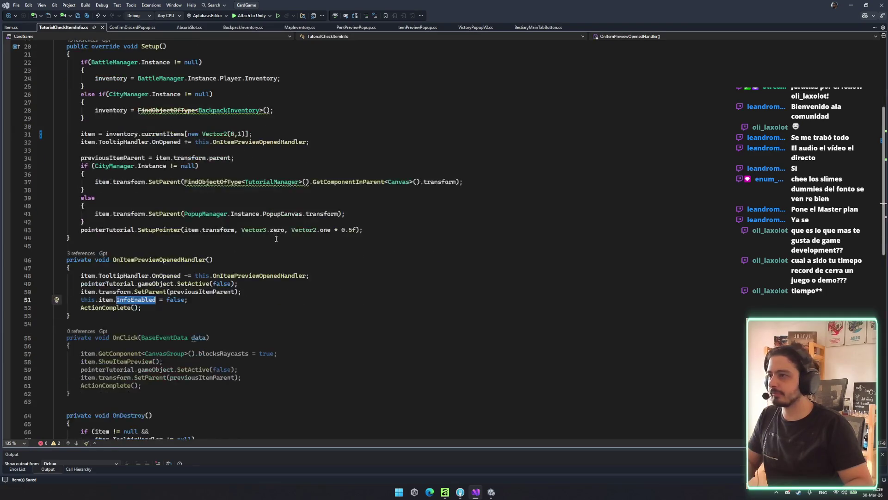
{"action": "double_click", "coordinate": [233, 278]}
{"action": "type", "text": "1,0"}
{"action": "key", "text": "ctrl+s"}
{"action": "key", "text": "Up"}
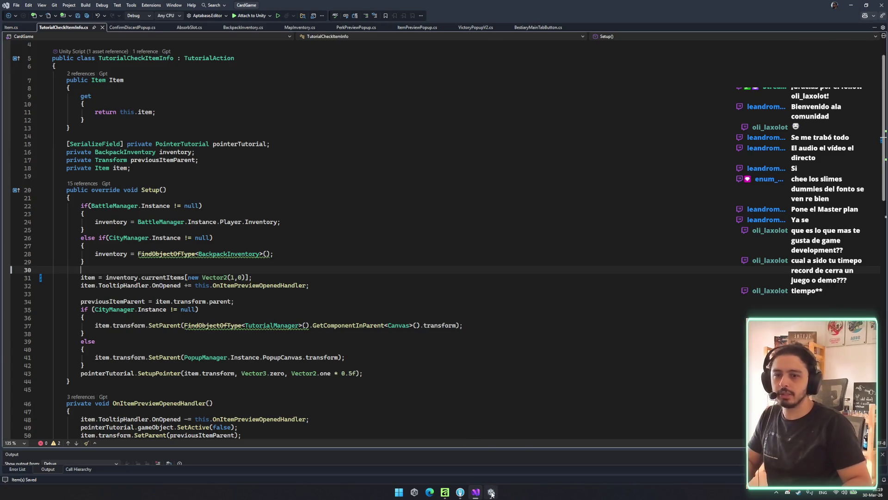
{"action": "left_click", "coordinate": [491, 494]}
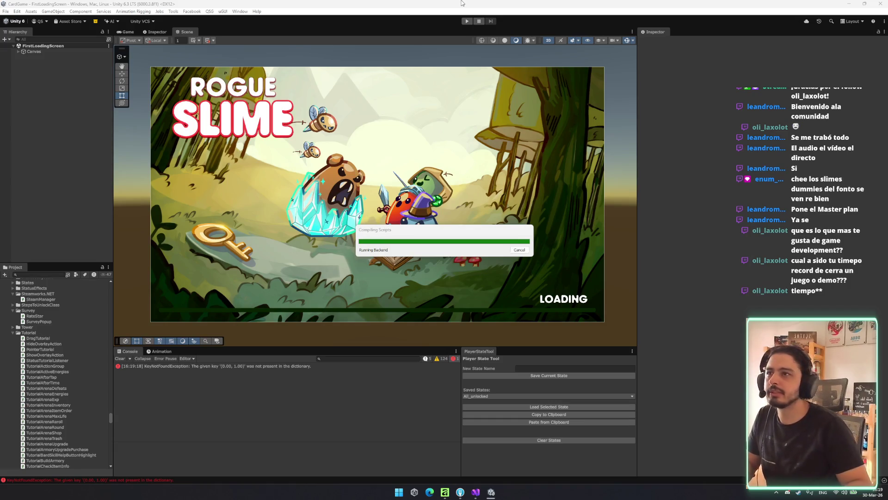
{"action": "key", "text": "alt+Tab"}
- Search itch.io for the viewer's developer name, then go back to the Miniature Heist game
{"action": "left_click", "coordinate": [299, 33]}
{"action": "type", "text": "luquitasdev"}
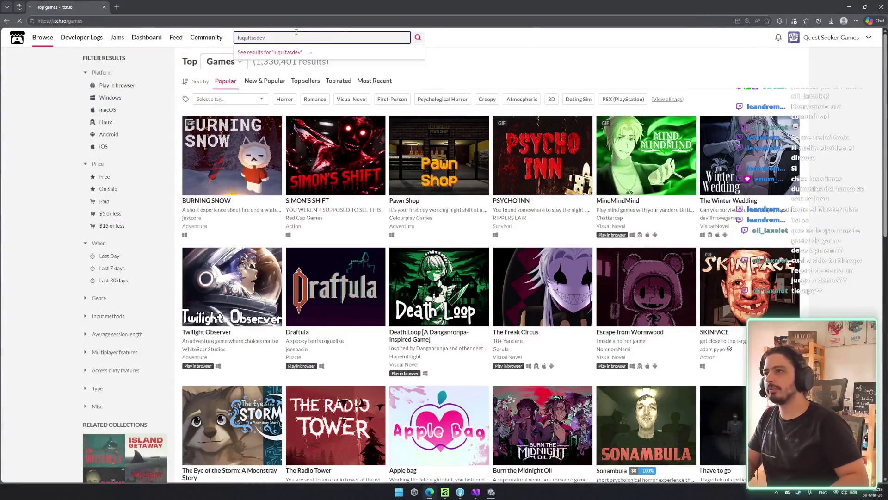
{"action": "key", "text": "Return"}
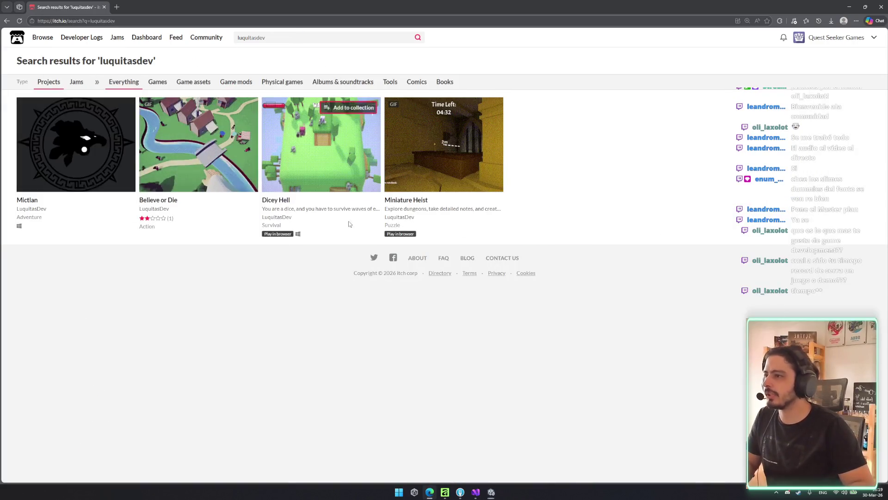
{"action": "mouse_move", "coordinate": [164, 222]}
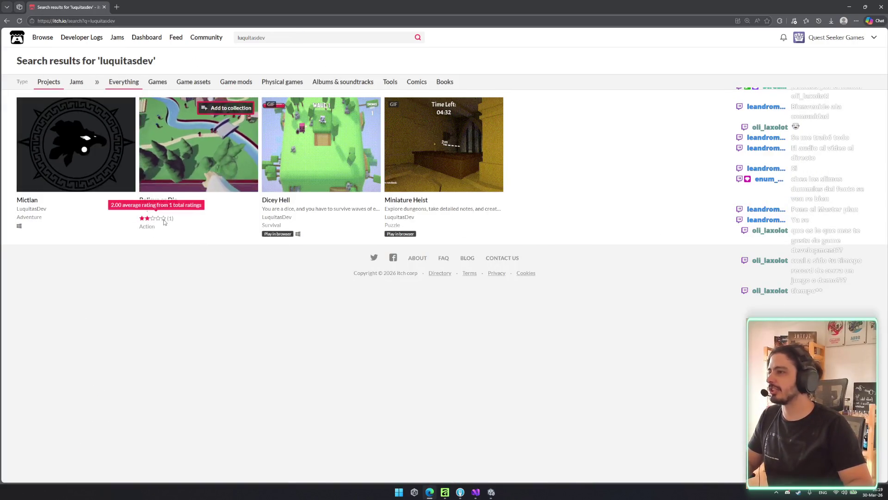
{"action": "key", "text": "alt+Left"}
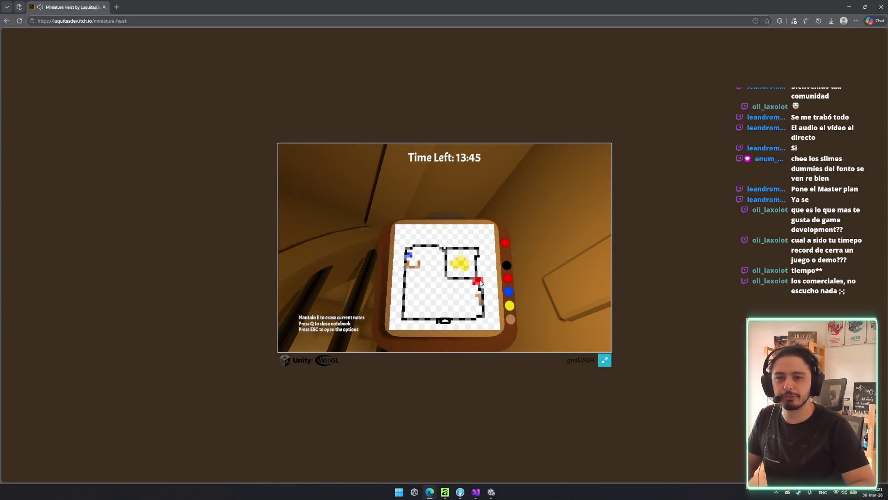
- Close the notebook, walk through the rooms, and confirm the notes are finished
{"action": "key", "text": "q"}
{"action": "left_click", "coordinate": [445, 248]}
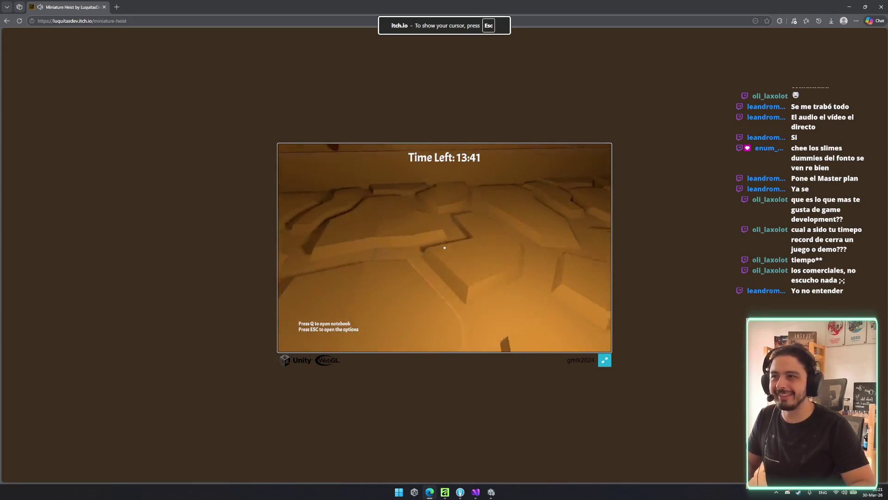
{"action": "key", "text": "q"}
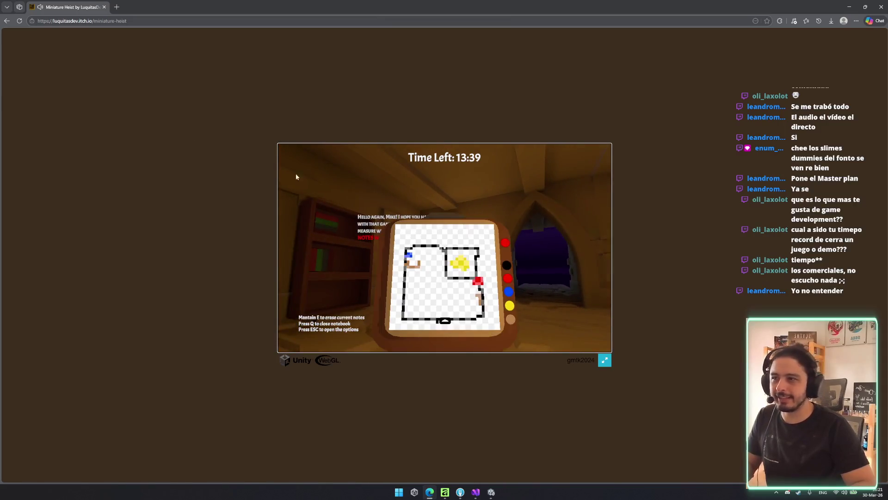
{"action": "key", "text": "q"}
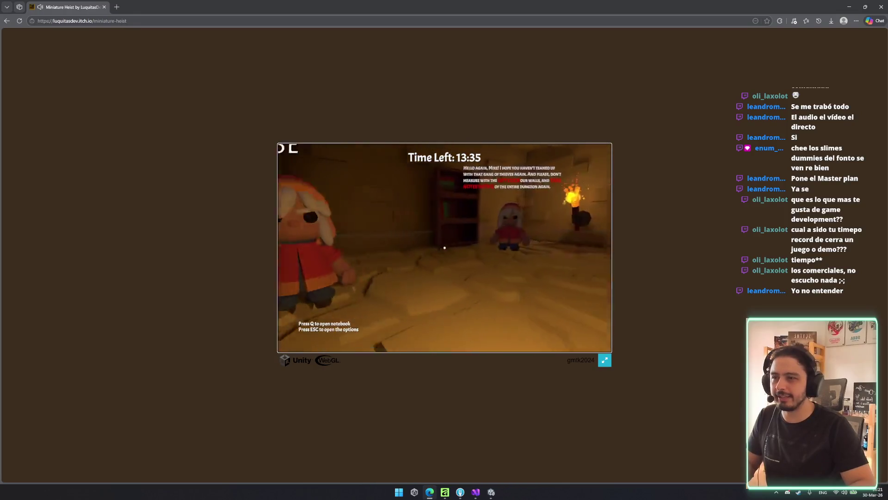
{"action": "key", "text": "w"}
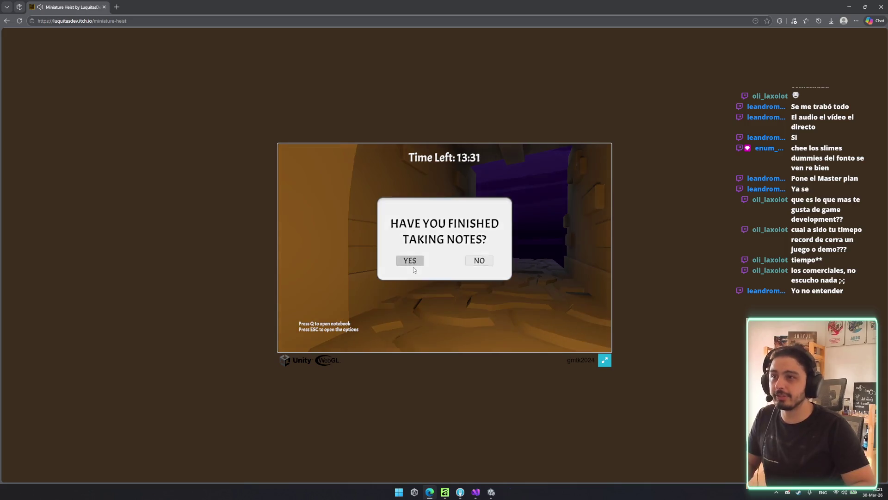
{"action": "left_click", "coordinate": [412, 259]}
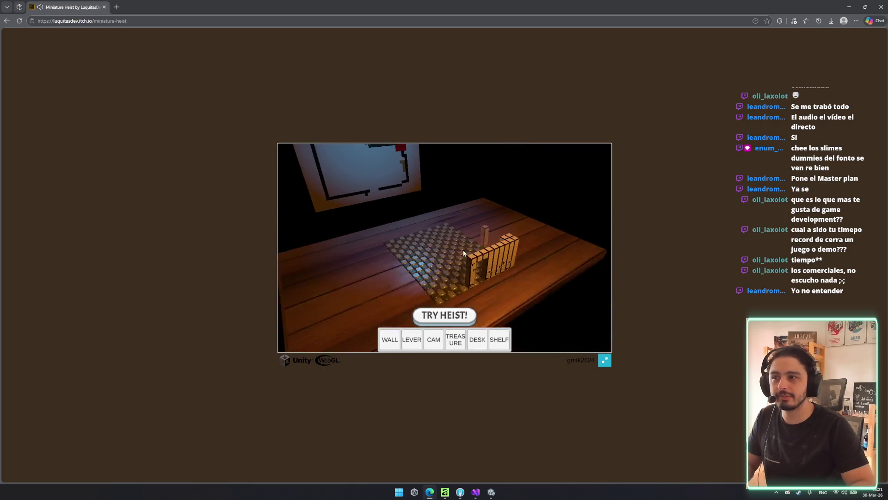
- Lay a row of walls along the grid's back edge and place camera, shelf and desk pieces
{"action": "mouse_move", "coordinate": [480, 236]}
{"action": "left_mouse_down"}
{"action": "mouse_move", "coordinate": [413, 226]}
{"action": "mouse_move", "coordinate": [384, 275]}
{"action": "mouse_move", "coordinate": [496, 289]}
{"action": "left_mouse_up"}
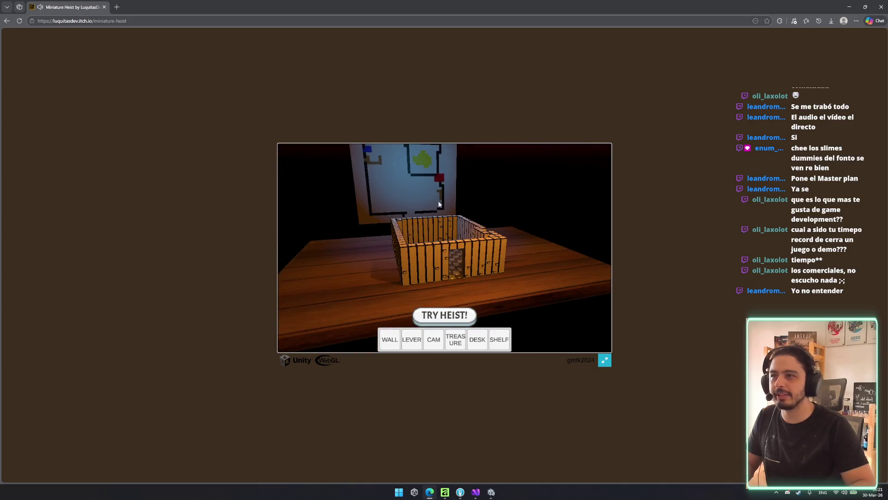
{"action": "left_click", "coordinate": [434, 339]}
{"action": "left_click_drag", "start_coordinate": [457, 251], "coordinate": [551, 217]}
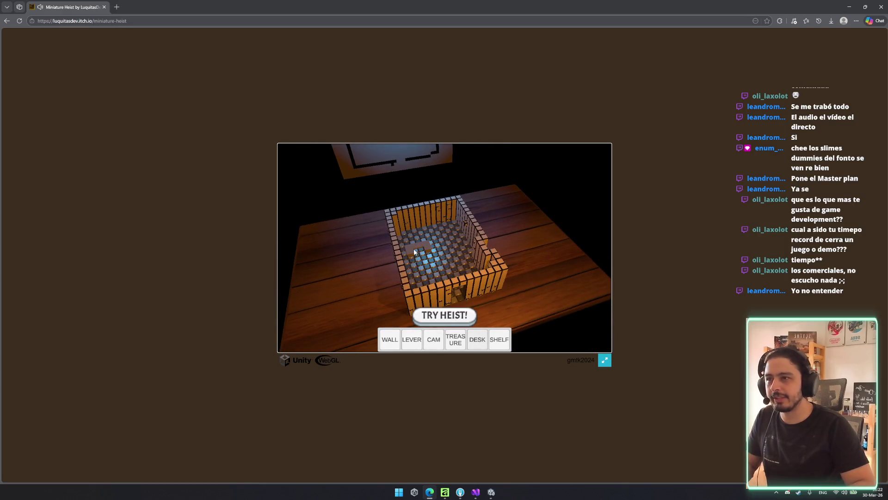
{"action": "left_click", "coordinate": [496, 340]}
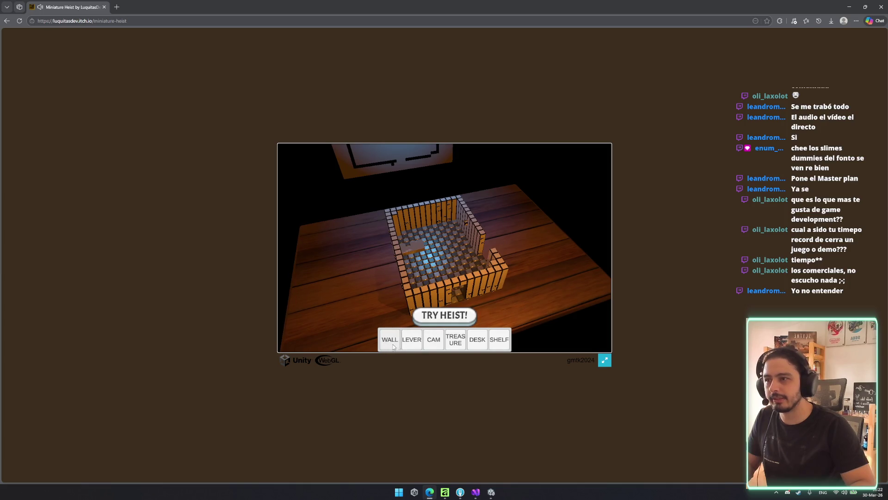
{"action": "left_click", "coordinate": [477, 339]}
{"action": "left_click", "coordinate": [499, 339]}
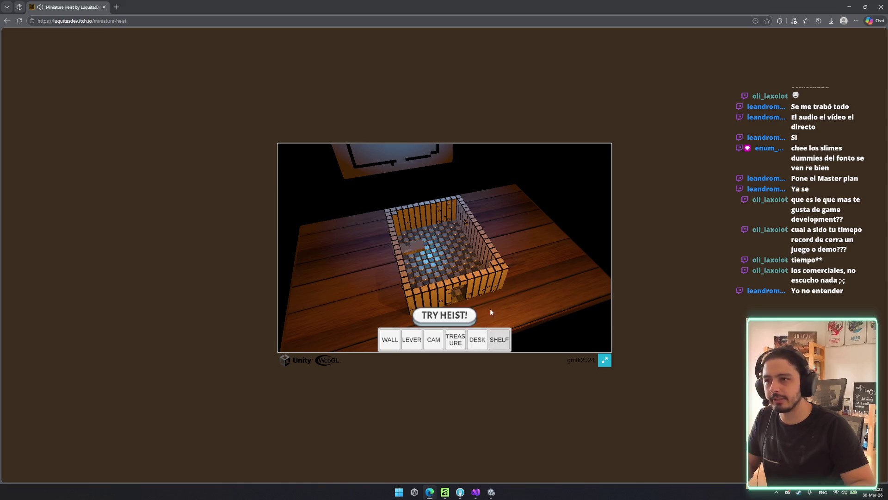
- Build inner walls in the room's upper-right area, adding a treasure piece and extra wall tiles
{"action": "key", "text": "e"}
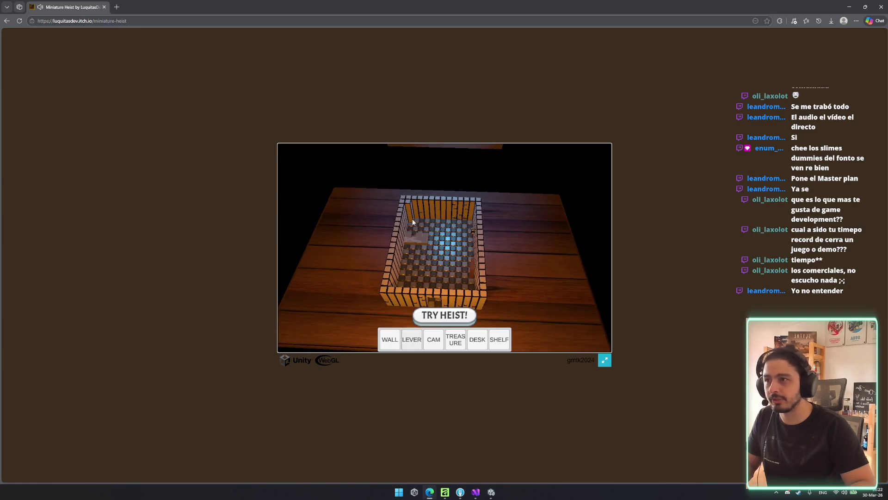
{"action": "key", "text": "e"}
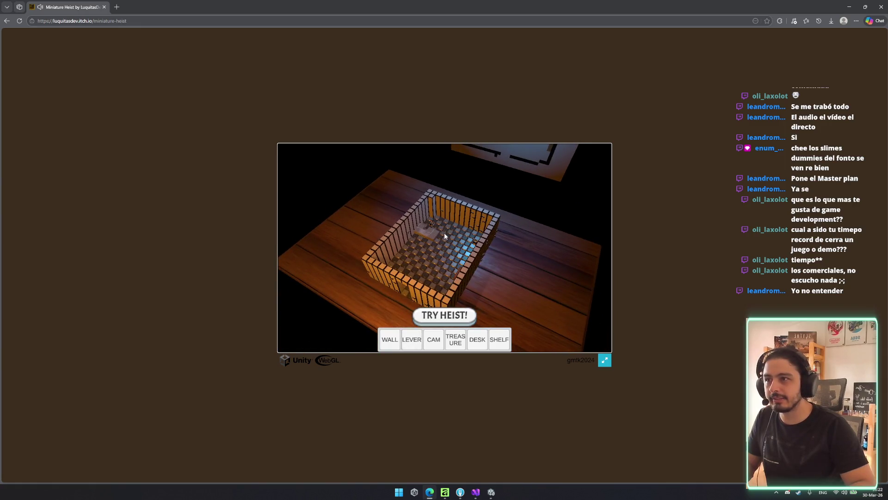
{"action": "key", "text": "e"}
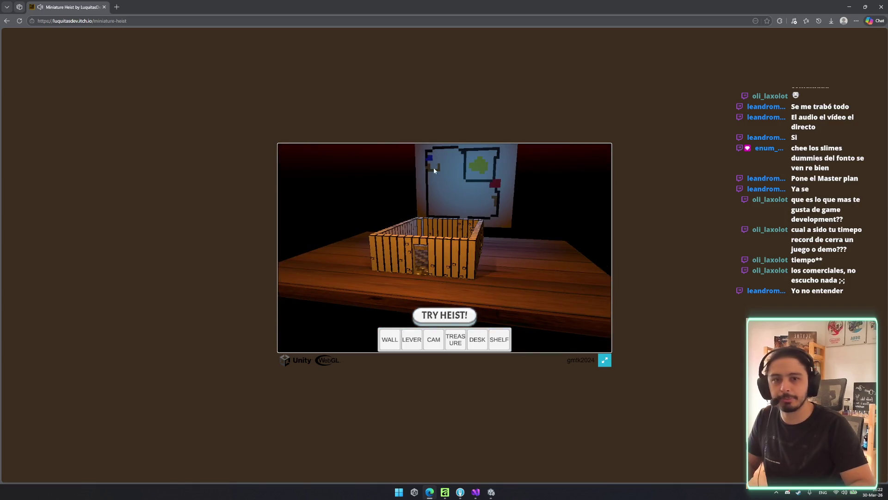
{"action": "key", "text": "e"}
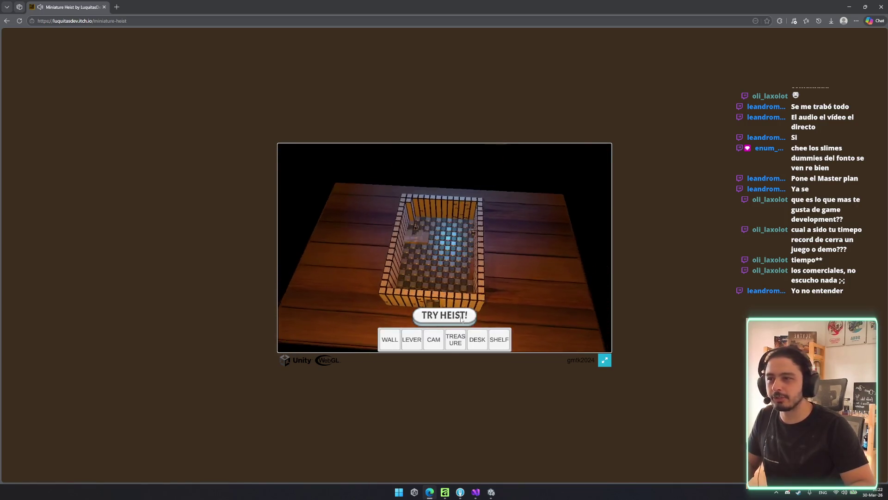
{"action": "left_click_drag", "start_coordinate": [449, 202], "coordinate": [467, 248]}
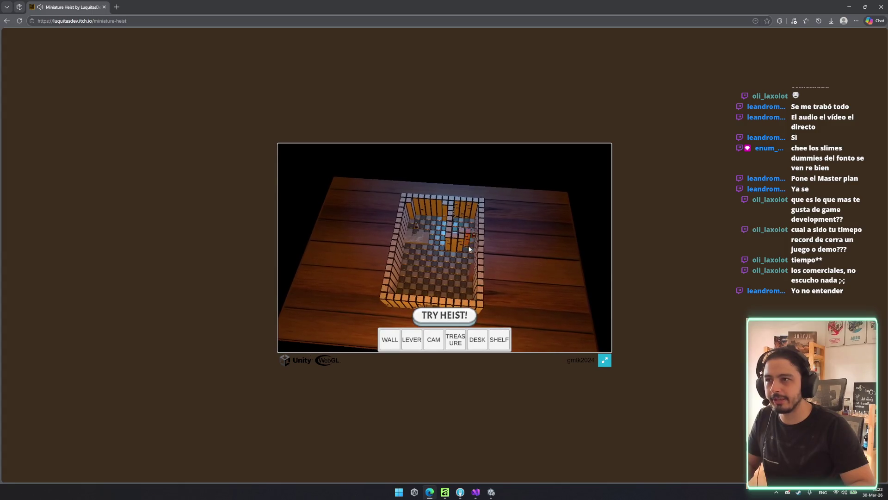
{"action": "left_click", "coordinate": [456, 339]}
{"action": "key", "text": "e"}
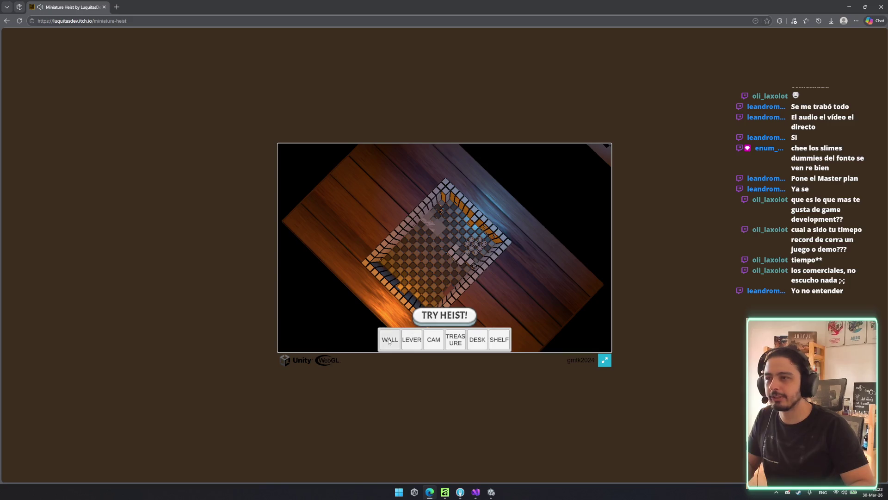
{"action": "left_click", "coordinate": [446, 251]}
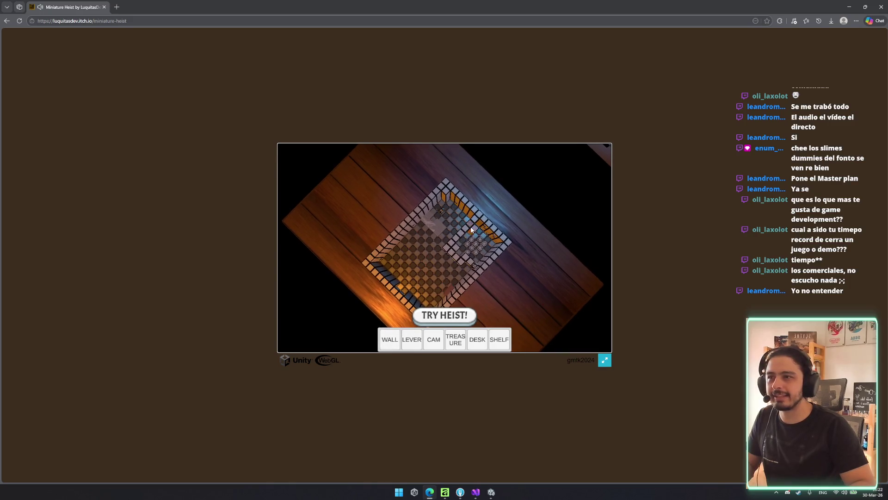
- Run the heist to reach the 92.1875% Epic Heist ending and continue to the next level
{"action": "key", "text": "q"}
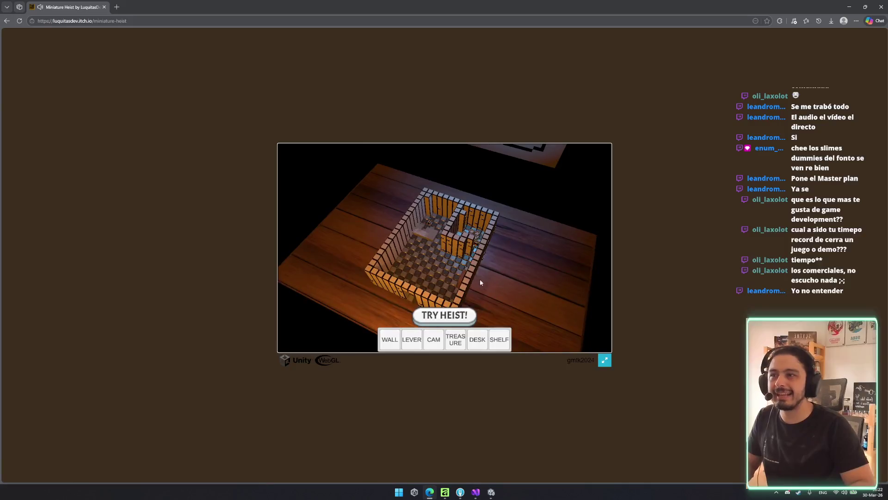
{"action": "mouse_move", "coordinate": [476, 236]}
{"action": "left_mouse_down"}
{"action": "mouse_move", "coordinate": [552, 145]}
{"action": "mouse_move", "coordinate": [495, 166]}
{"action": "mouse_move", "coordinate": [492, 187]}
{"action": "left_mouse_up"}
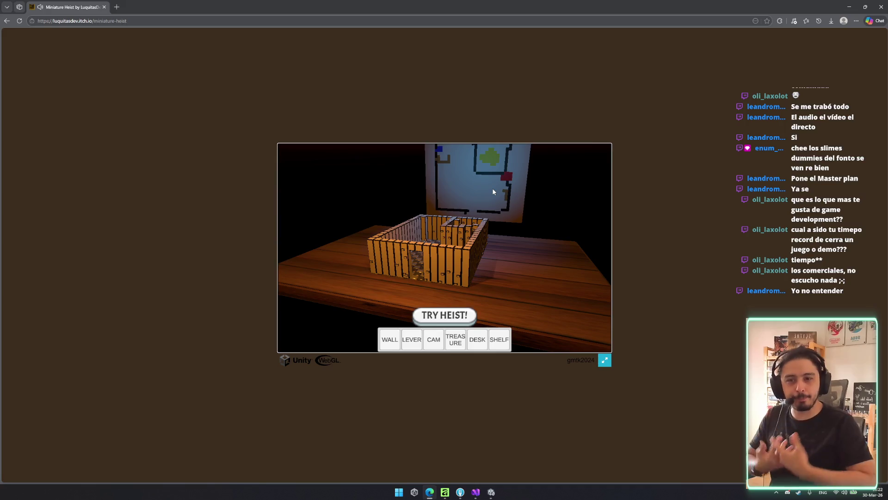
{"action": "mouse_move", "coordinate": [492, 187]}
{"action": "left_mouse_down"}
{"action": "mouse_move", "coordinate": [384, 295]}
{"action": "mouse_move", "coordinate": [410, 197]}
{"action": "mouse_move", "coordinate": [526, 179]}
{"action": "left_mouse_up"}
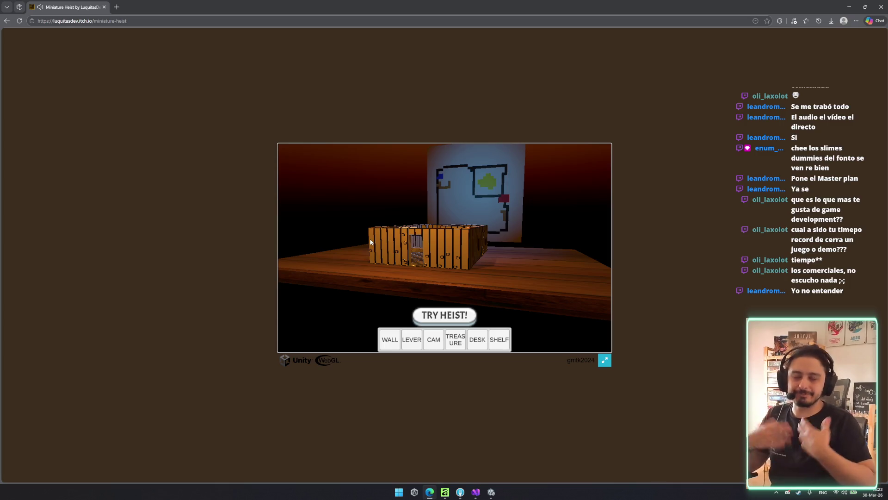
{"action": "left_click_drag", "start_coordinate": [466, 268], "coordinate": [455, 317]}
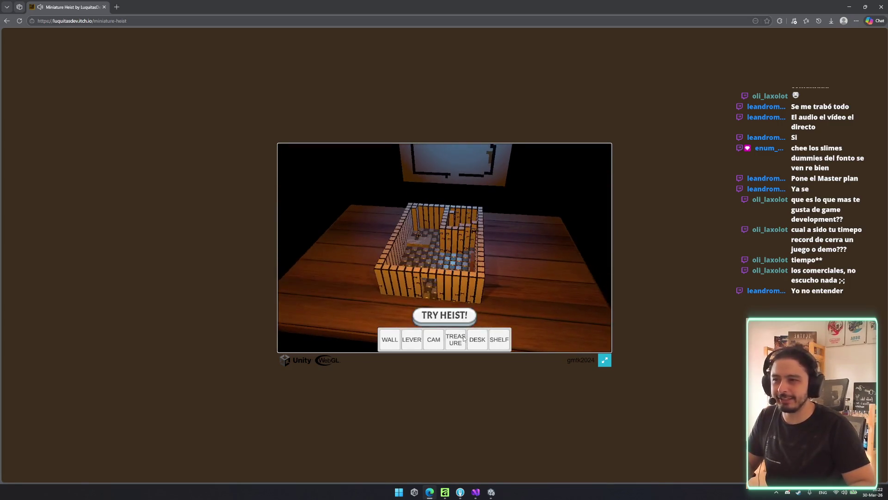
{"action": "left_click", "coordinate": [454, 317]}
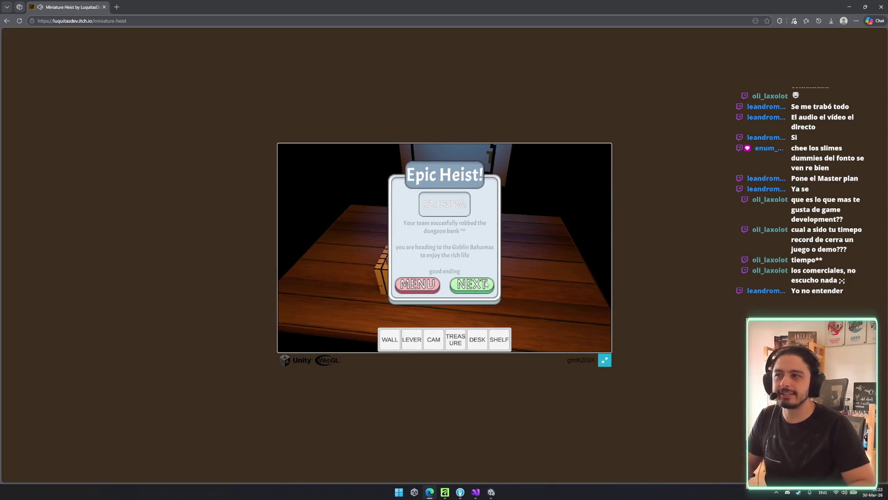
{"action": "mouse_move", "coordinate": [440, 217]}
{"action": "left_mouse_down"}
{"action": "mouse_move", "coordinate": [359, 227]}
{"action": "mouse_move", "coordinate": [434, 206]}
{"action": "mouse_move", "coordinate": [469, 241]}
{"action": "left_mouse_up"}
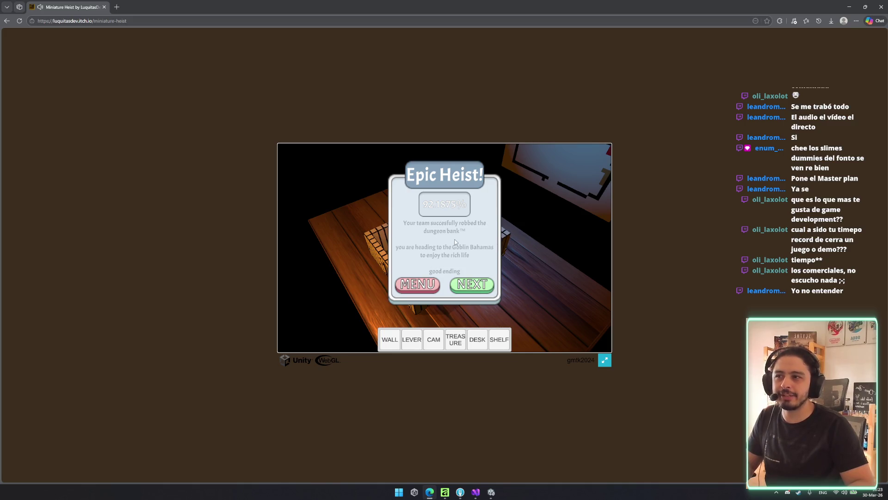
{"action": "mouse_move", "coordinate": [435, 235]}
{"action": "left_mouse_down"}
{"action": "mouse_move", "coordinate": [524, 224]}
{"action": "mouse_move", "coordinate": [578, 231]}
{"action": "mouse_move", "coordinate": [437, 248]}
{"action": "left_mouse_up"}
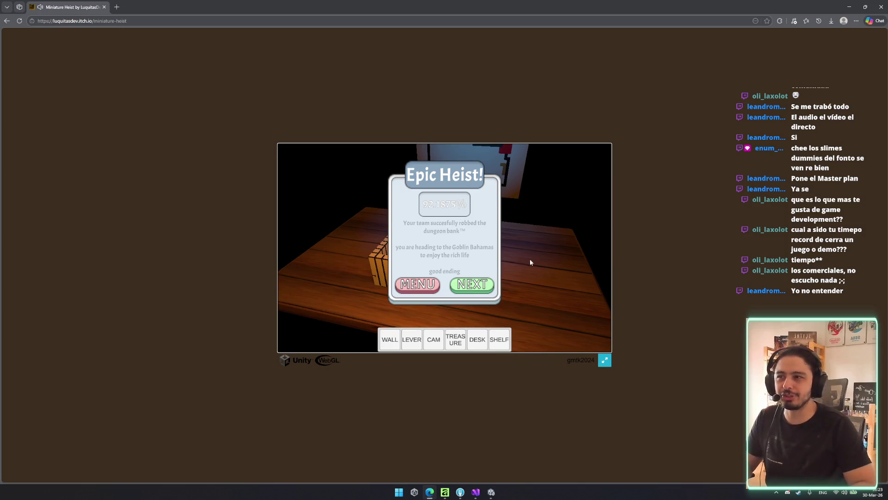
{"action": "left_click", "coordinate": [479, 286]}
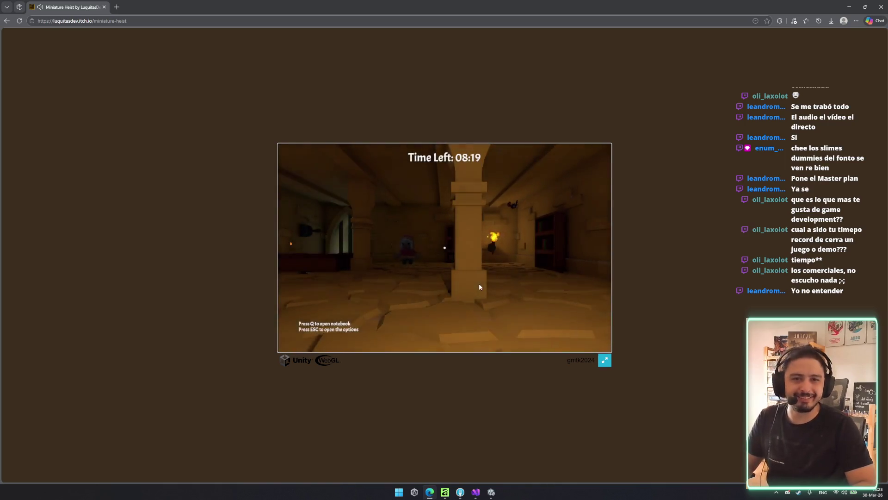
- Explore the timed dungeon level in first person, then switch back to the Unity Editor with Alt+Tab
{"action": "left_click", "coordinate": [496, 239]}
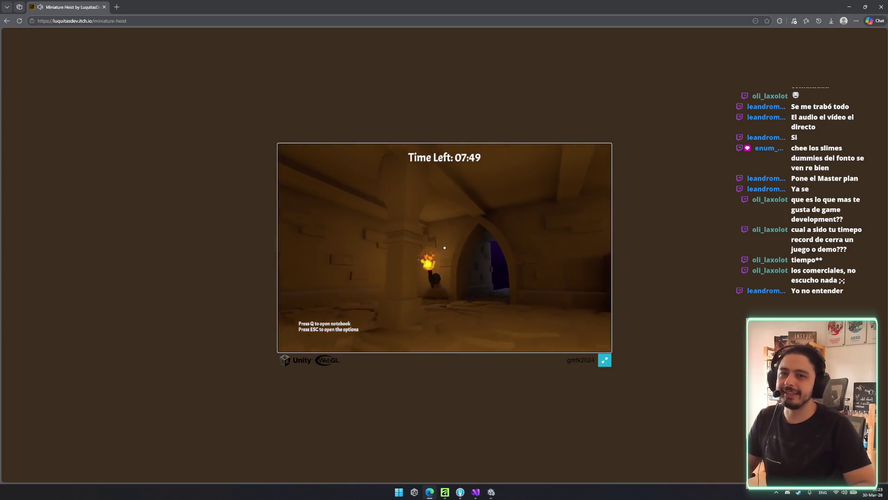
{"action": "key", "text": "alt+Tab"}
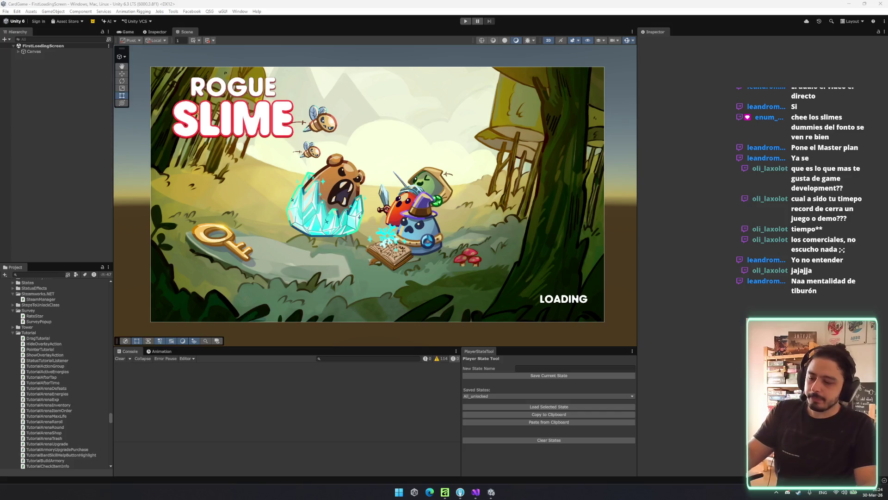
- Enlarge the Scene view and pan and zoom around the FirstLoadingScreen loading art
{"action": "left_click", "coordinate": [389, 338]}
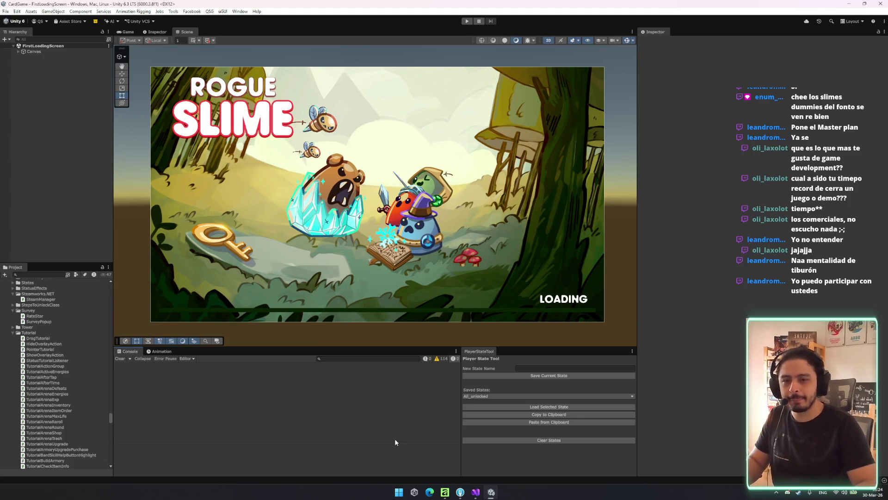
{"action": "left_click_drag", "start_coordinate": [335, 346], "coordinate": [341, 372]}
{"action": "mouse_move", "coordinate": [347, 281]}
{"action": "left_mouse_down"}
{"action": "mouse_move", "coordinate": [357, 303]}
{"action": "mouse_move", "coordinate": [355, 285]}
{"action": "left_mouse_up"}
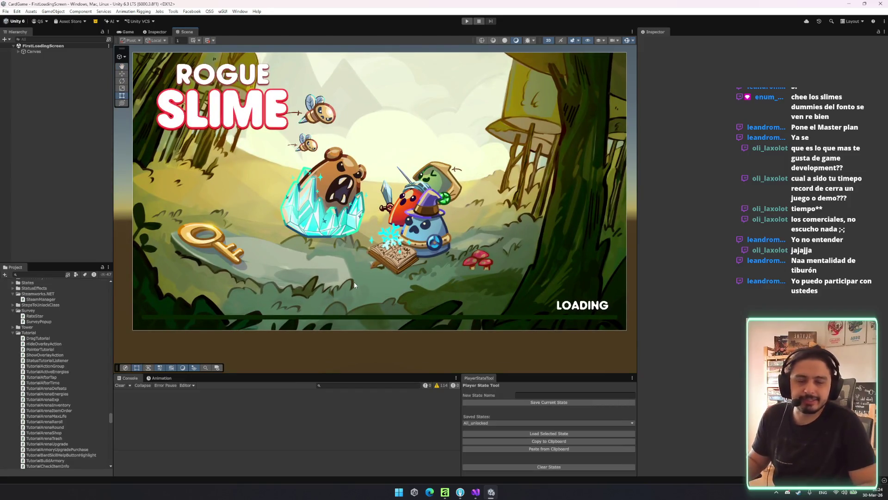
{"action": "scroll", "coordinate": [358, 277], "scroll_direction": "down", "scroll_amount": 2}
{"action": "scroll", "coordinate": [357, 276], "scroll_direction": "up", "scroll_amount": 2}
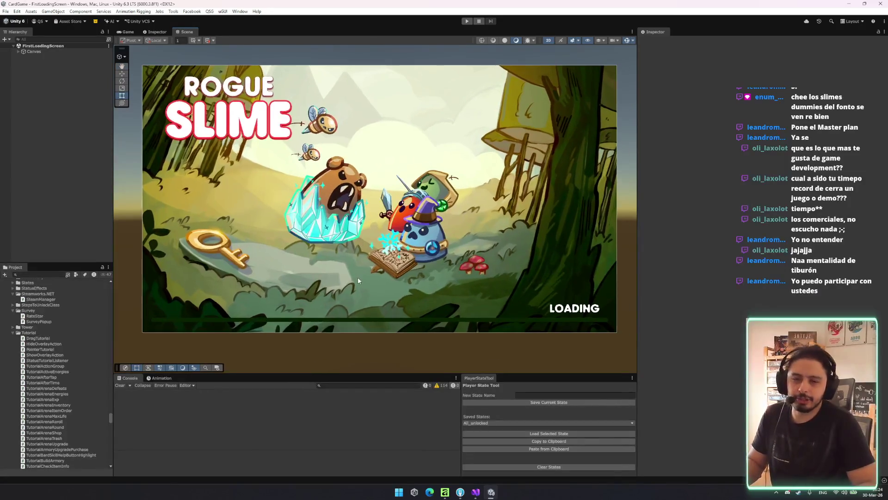
{"action": "scroll", "coordinate": [362, 284], "scroll_direction": "down", "scroll_amount": 1}
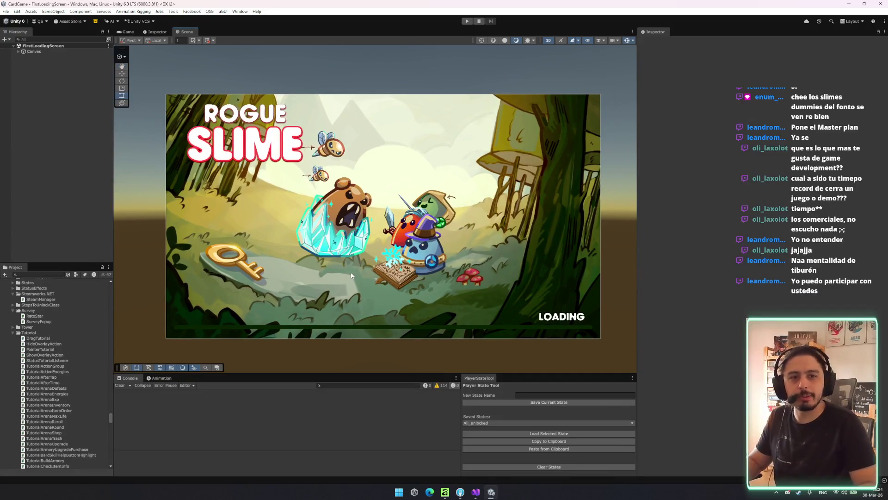
{"action": "scroll", "coordinate": [352, 276], "scroll_direction": "up", "scroll_amount": 1}
{"action": "mouse_move", "coordinate": [351, 276]}
{"action": "left_mouse_down"}
{"action": "mouse_move", "coordinate": [337, 255]}
{"action": "mouse_move", "coordinate": [348, 258]}
{"action": "mouse_move", "coordinate": [327, 267]}
{"action": "mouse_move", "coordinate": [335, 262]}
{"action": "left_mouse_up"}
{"action": "scroll", "coordinate": [356, 250], "scroll_direction": "up", "scroll_amount": 1}
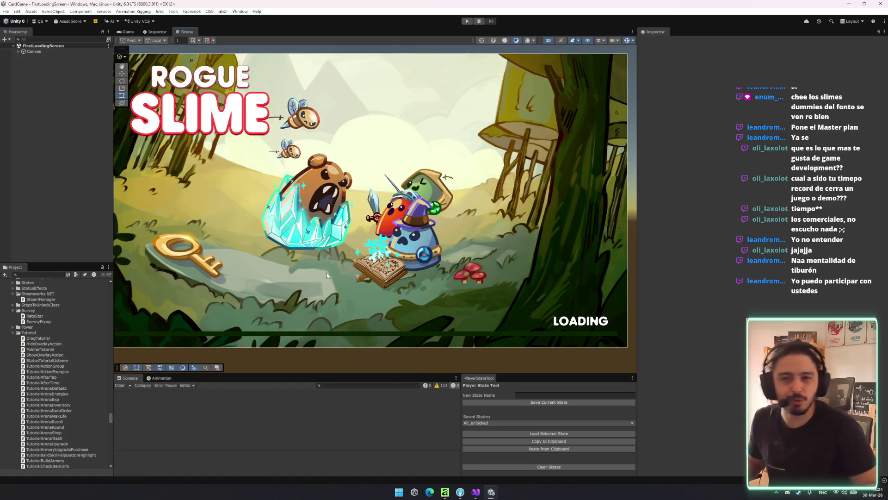
- Reframe the loading screen, switch to the Rect tool, and enter Play mode
{"action": "scroll", "coordinate": [377, 155], "scroll_direction": "down", "scroll_amount": 2}
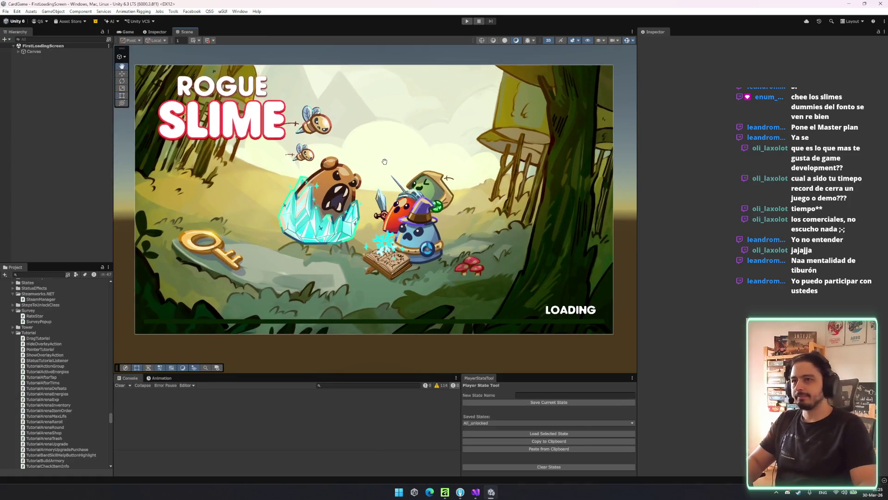
{"action": "left_click_drag", "start_coordinate": [390, 158], "coordinate": [400, 148]}
{"action": "scroll", "coordinate": [397, 150], "scroll_direction": "up", "scroll_amount": 1}
{"action": "scroll", "coordinate": [396, 149], "scroll_direction": "down", "scroll_amount": 1}
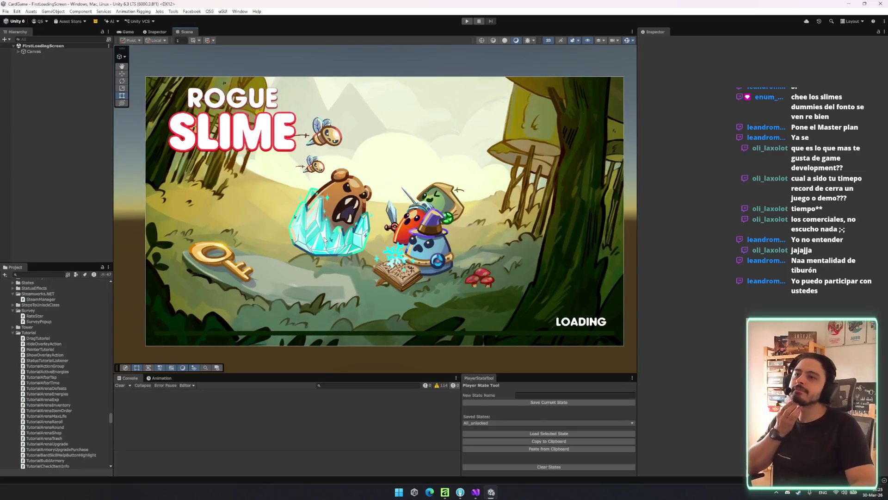
{"action": "left_click_drag", "start_coordinate": [357, 221], "coordinate": [357, 202]}
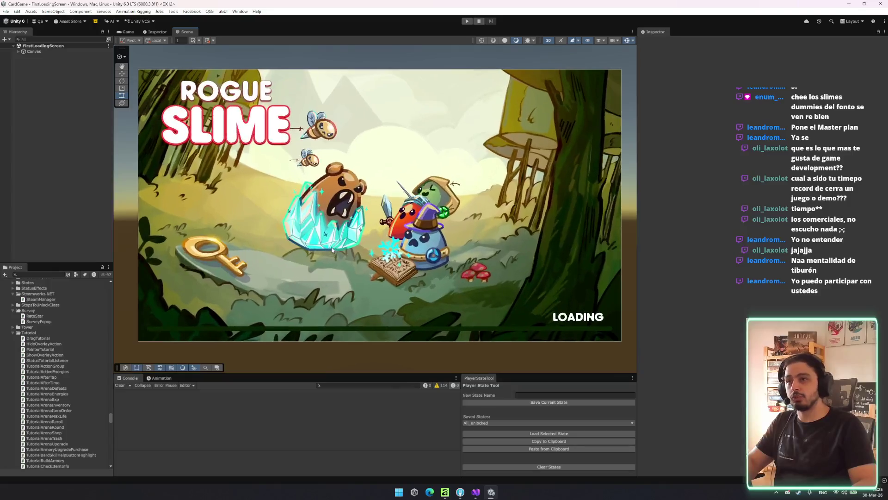
{"action": "scroll", "coordinate": [340, 231], "scroll_direction": "up", "scroll_amount": 2}
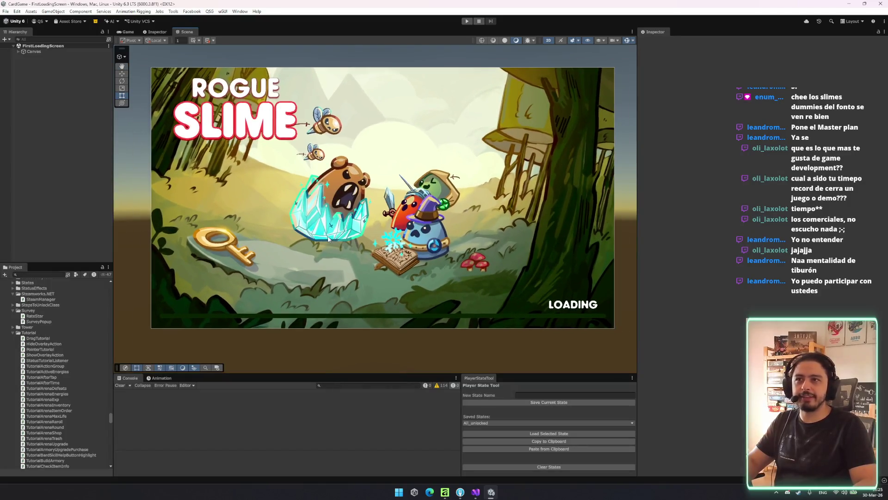
{"action": "scroll", "coordinate": [395, 209], "scroll_direction": "down", "scroll_amount": 2}
{"action": "key", "text": "t"}
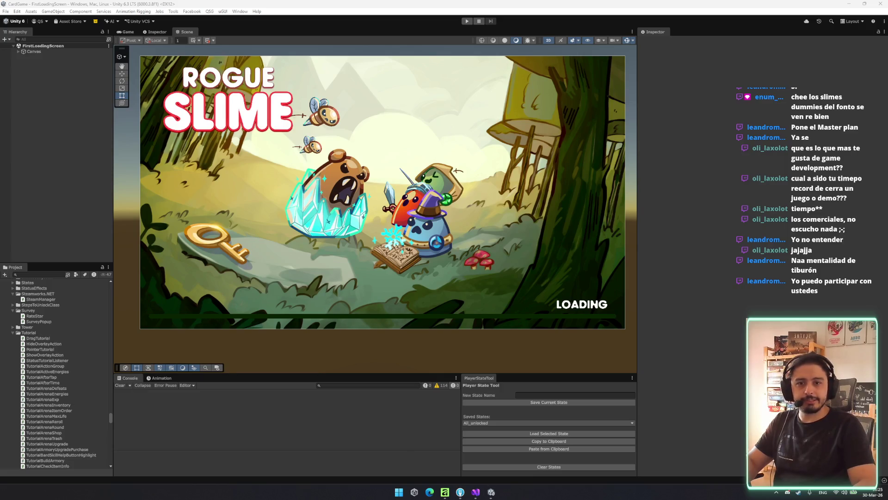
{"action": "left_click", "coordinate": [467, 21]}
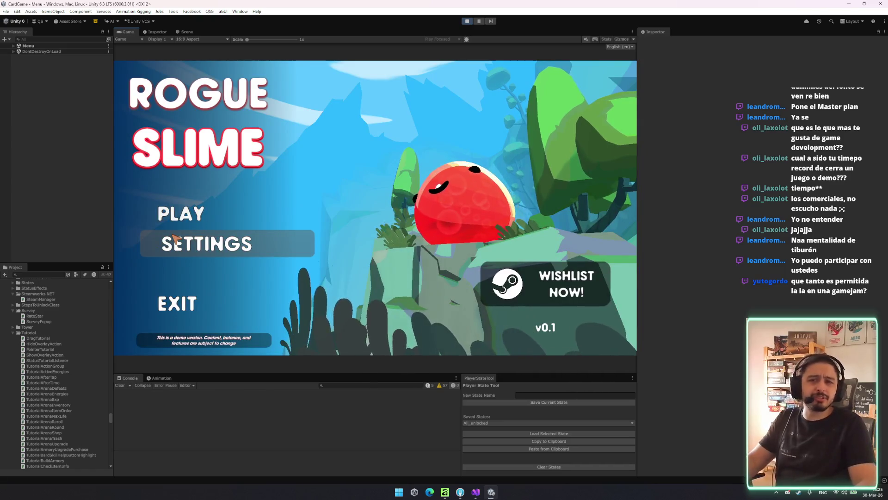
- Start a new run and the Broog battle, then switch to TutorialCheckItemInfo.cs in Visual Studio
{"action": "left_click", "coordinate": [185, 214]}
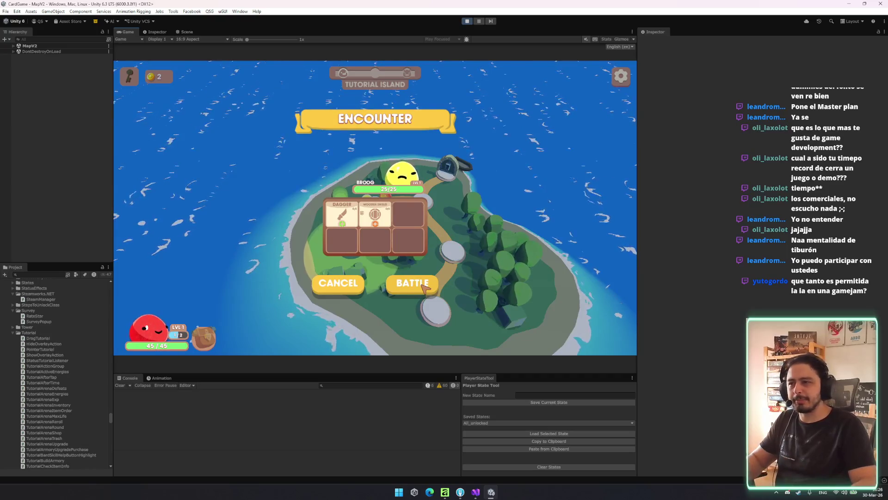
{"action": "left_click", "coordinate": [425, 287]}
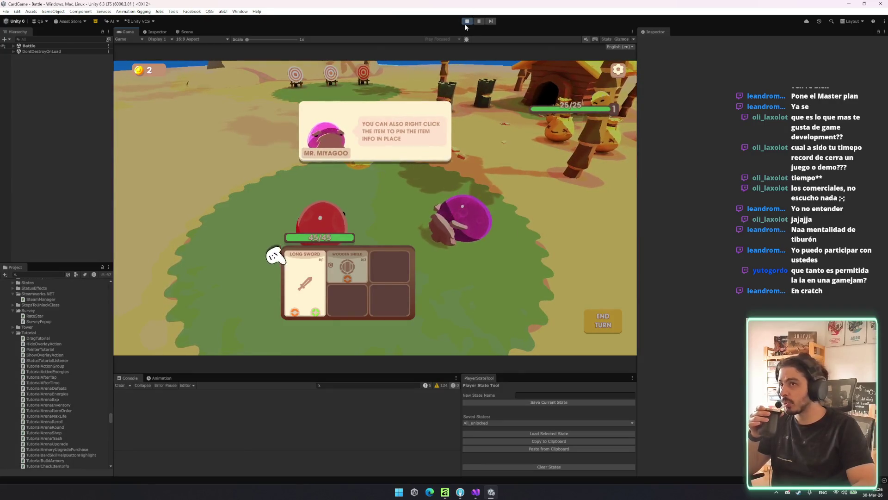
{"action": "left_click", "coordinate": [476, 492]}
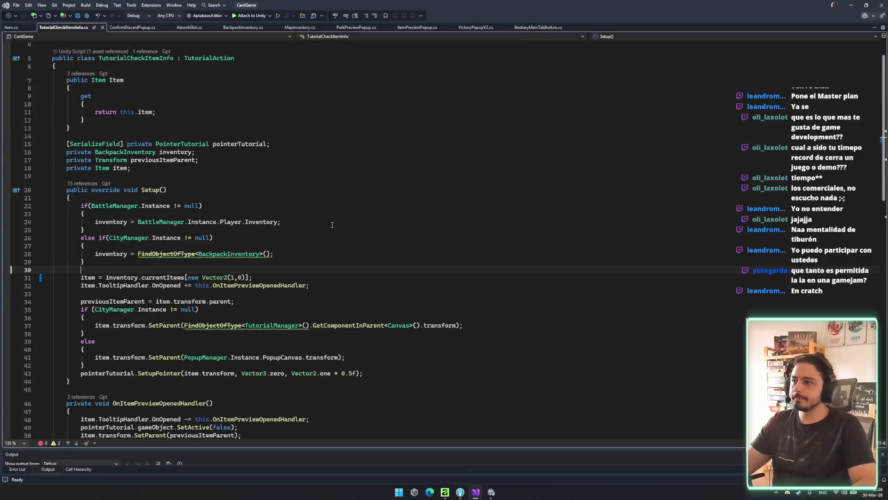
{"action": "key", "text": "Down"}
{"action": "key", "text": "Down"}
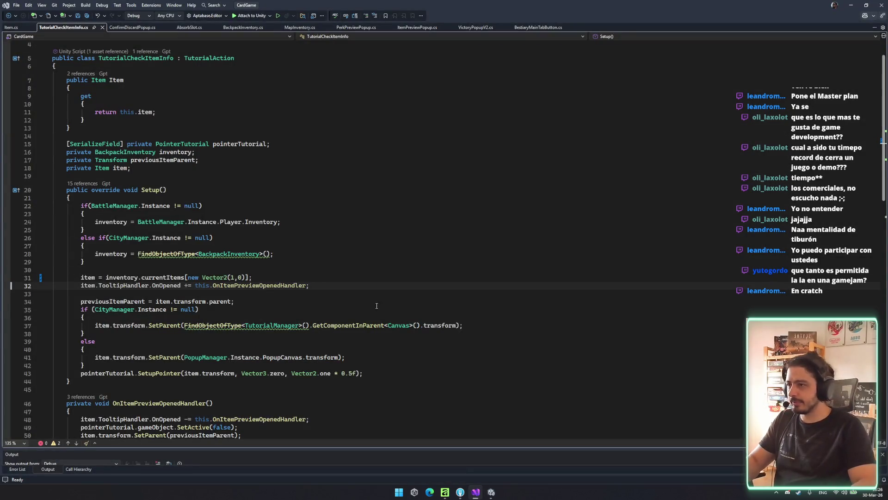
{"action": "key", "text": "Down"}
{"action": "scroll", "coordinate": [366, 301], "scroll_direction": "down", "scroll_amount": 5}
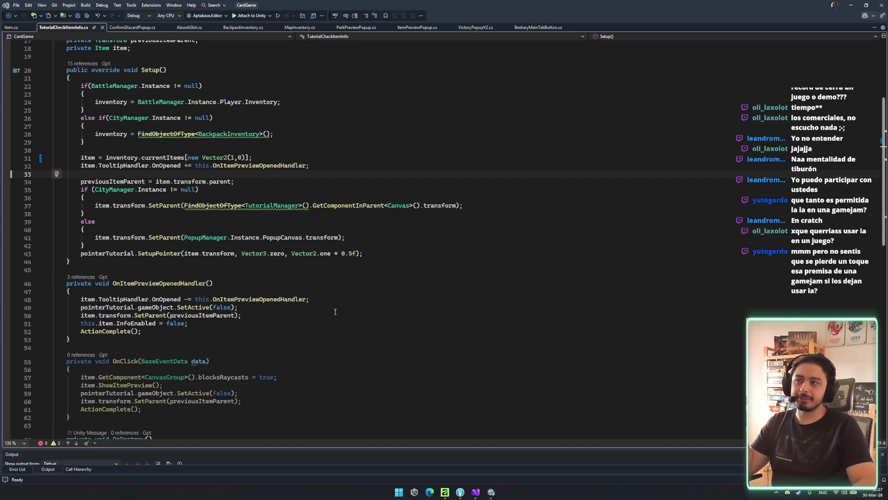
{"action": "scroll", "coordinate": [339, 313], "scroll_direction": "up", "scroll_amount": 6}
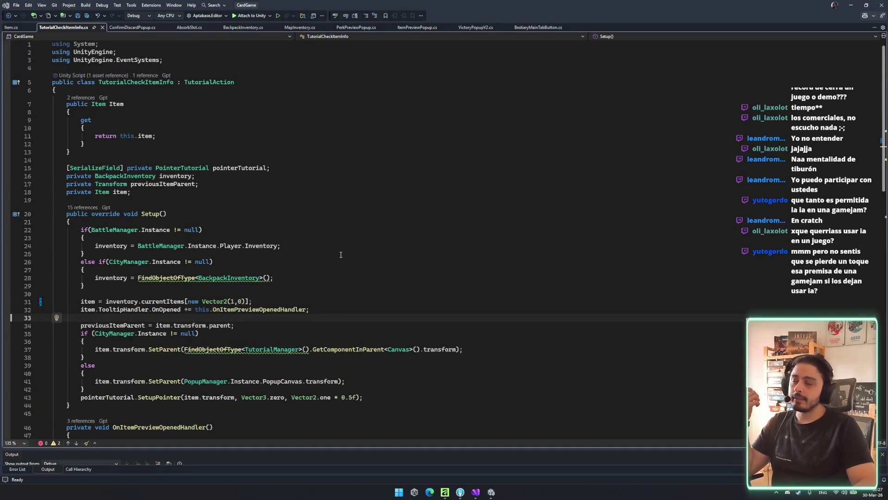
{"action": "scroll", "coordinate": [341, 255], "scroll_direction": "down", "scroll_amount": 5}
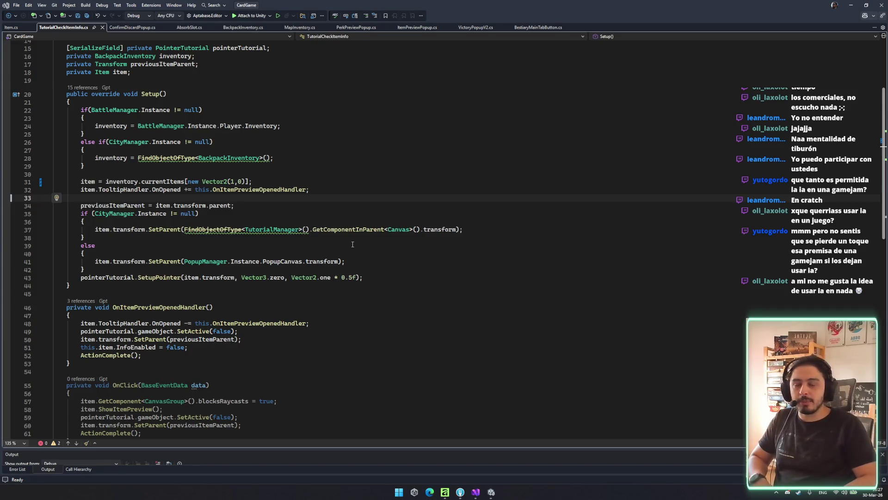
{"action": "mouse_move", "coordinate": [356, 228]}
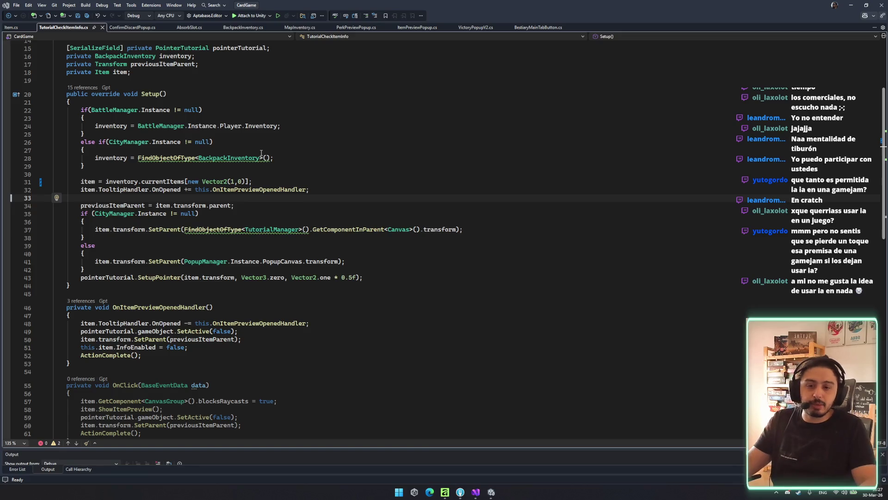
{"action": "scroll", "coordinate": [332, 211], "scroll_direction": "up", "scroll_amount": 5}
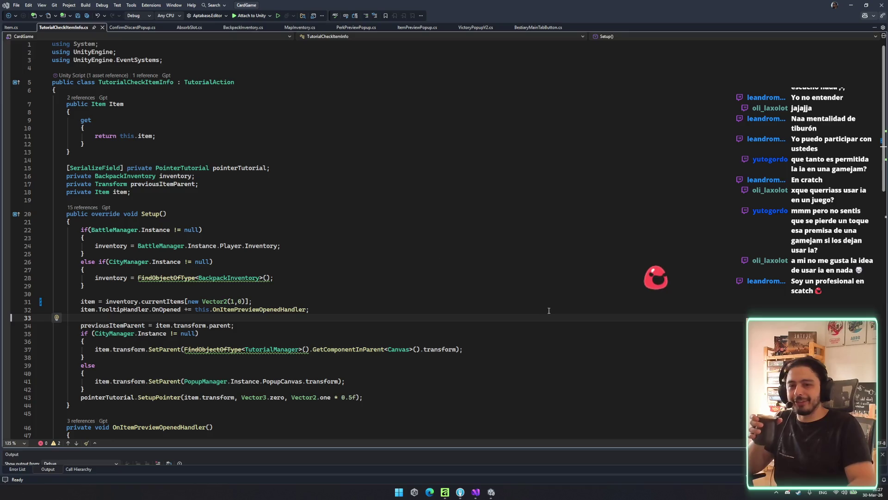
{"action": "left_click", "coordinate": [300, 199]}
{"action": "scroll", "coordinate": [301, 198], "scroll_direction": "down", "scroll_amount": 8}
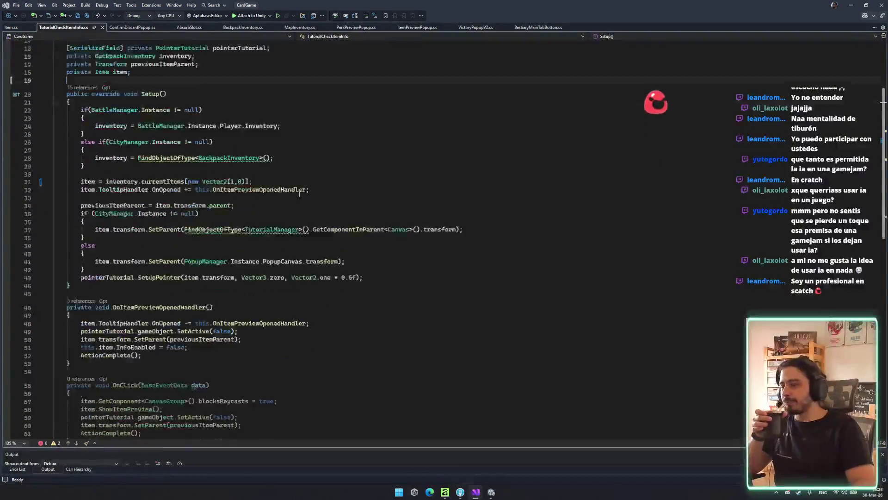
{"action": "scroll", "coordinate": [299, 193], "scroll_direction": "down", "scroll_amount": 3}
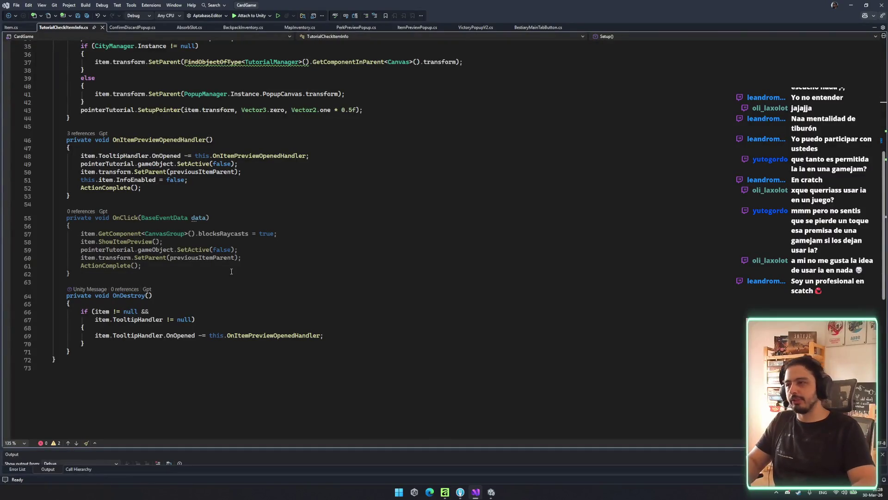
{"action": "left_click_drag", "start_coordinate": [67, 282], "coordinate": [68, 147]}
{"action": "left_click", "coordinate": [164, 234]}
{"action": "scroll", "coordinate": [194, 227], "scroll_direction": "up", "scroll_amount": 4}
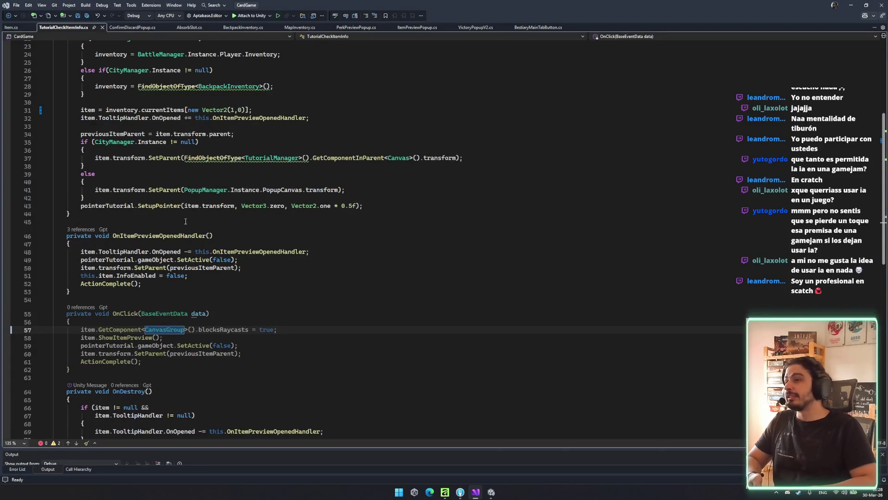
{"action": "left_click", "coordinate": [228, 260]}
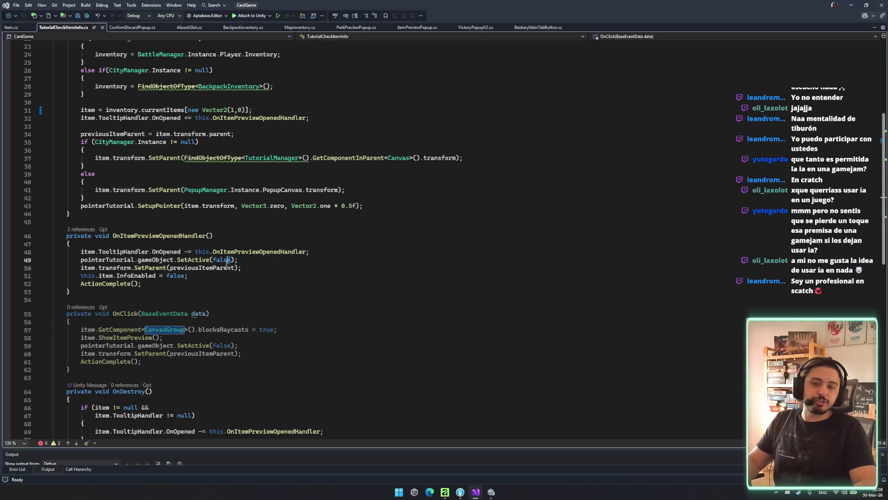
{"action": "scroll", "coordinate": [199, 281], "scroll_direction": "up", "scroll_amount": 5}
{"action": "left_click", "coordinate": [259, 189]}
{"action": "scroll", "coordinate": [348, 252], "scroll_direction": "down", "scroll_amount": 5}
{"action": "scroll", "coordinate": [196, 273], "scroll_direction": "up", "scroll_amount": 5}
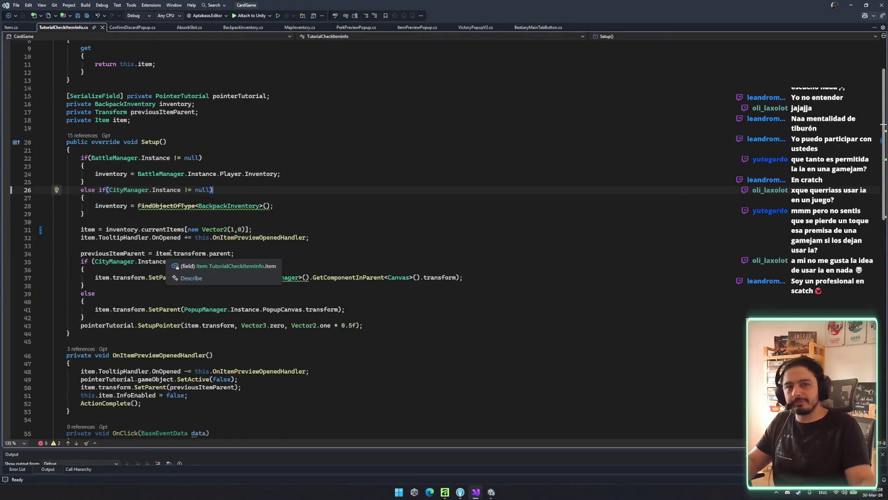
{"action": "left_click", "coordinate": [252, 198]}
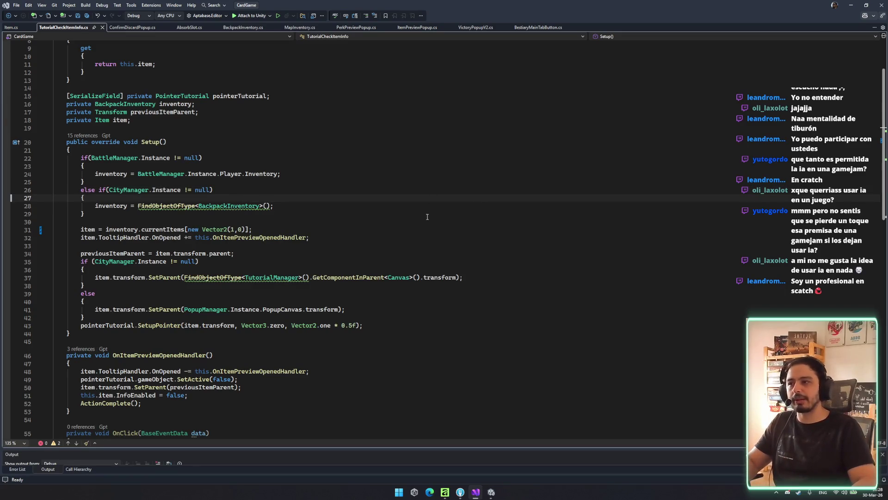
{"action": "key", "text": "Up"}
{"action": "key", "text": "Up"}
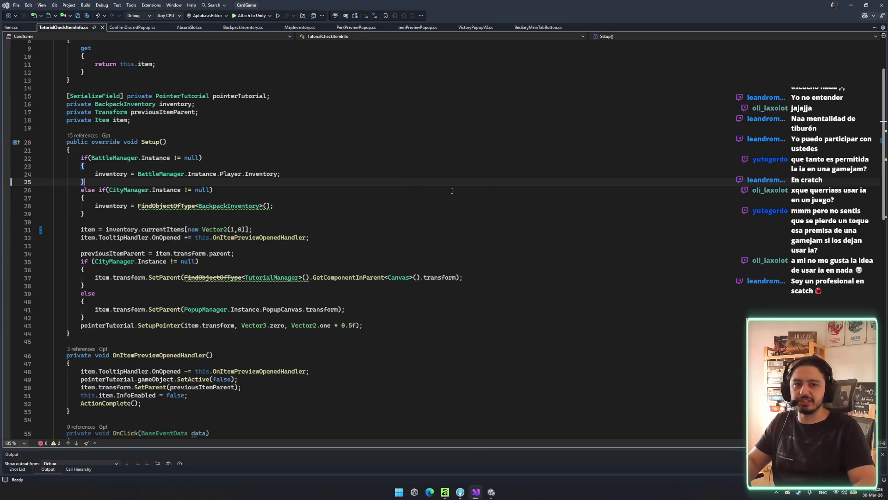
{"action": "left_click", "coordinate": [450, 192]}
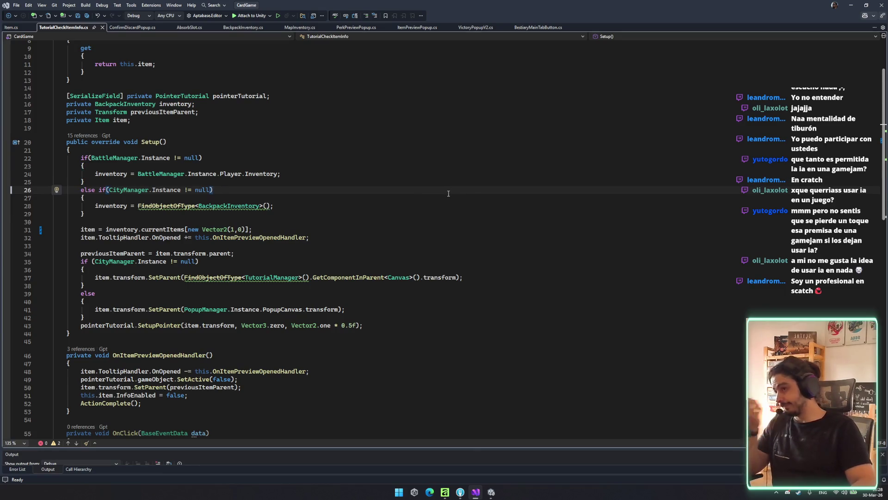
{"action": "left_click", "coordinate": [320, 237]}
{"action": "scroll", "coordinate": [296, 231], "scroll_direction": "down", "scroll_amount": 3}
{"action": "left_click", "coordinate": [280, 253]}
{"action": "left_click", "coordinate": [307, 252]}
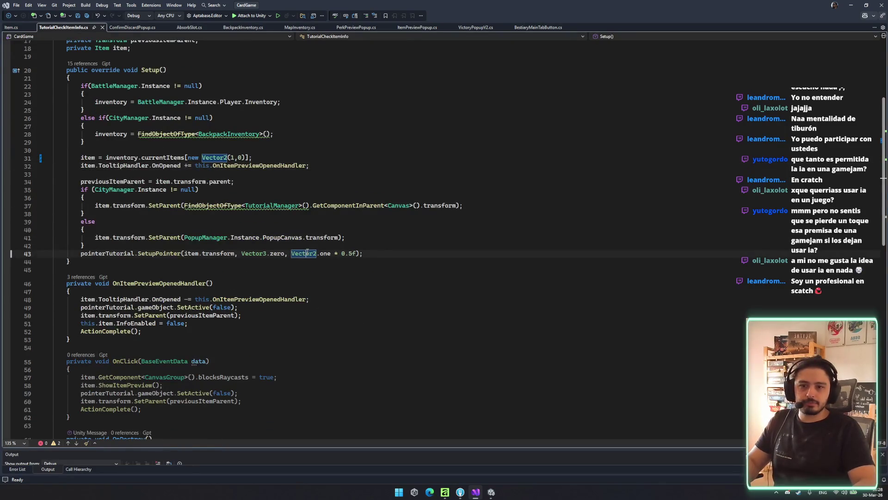
{"action": "left_click", "coordinate": [129, 246]}
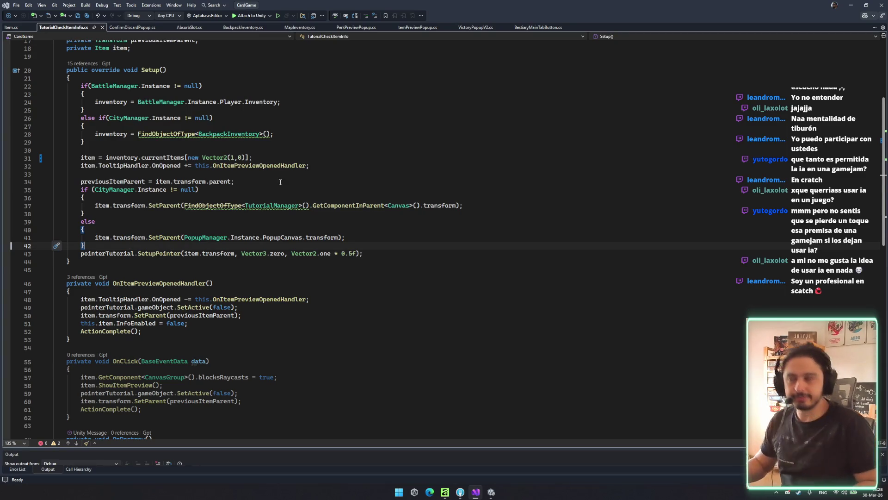
{"action": "left_click", "coordinate": [281, 182]}
{"action": "mouse_move", "coordinate": [236, 182]}
{"action": "left_mouse_down"}
{"action": "mouse_move", "coordinate": [214, 283]}
{"action": "mouse_move", "coordinate": [478, 187]}
{"action": "left_mouse_up"}
{"action": "left_click", "coordinate": [501, 246]}
{"action": "left_click", "coordinate": [256, 172]}
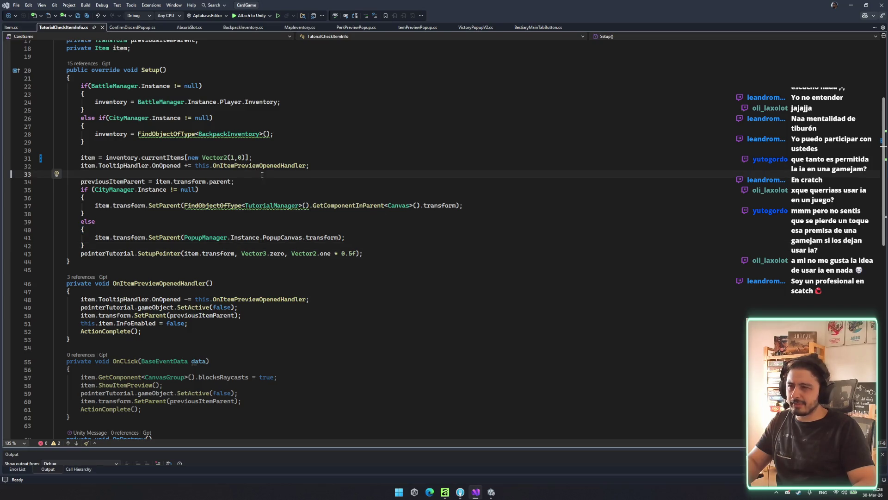
{"action": "left_click_drag", "start_coordinate": [130, 117], "coordinate": [340, 246]}
{"action": "double_click", "coordinate": [136, 323]}
{"action": "double_click", "coordinate": [180, 283]}
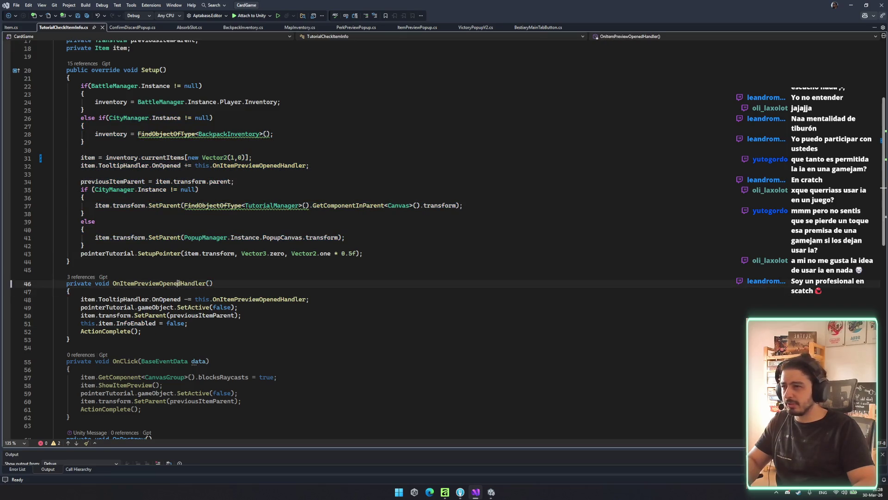
{"action": "left_click", "coordinate": [198, 324]}
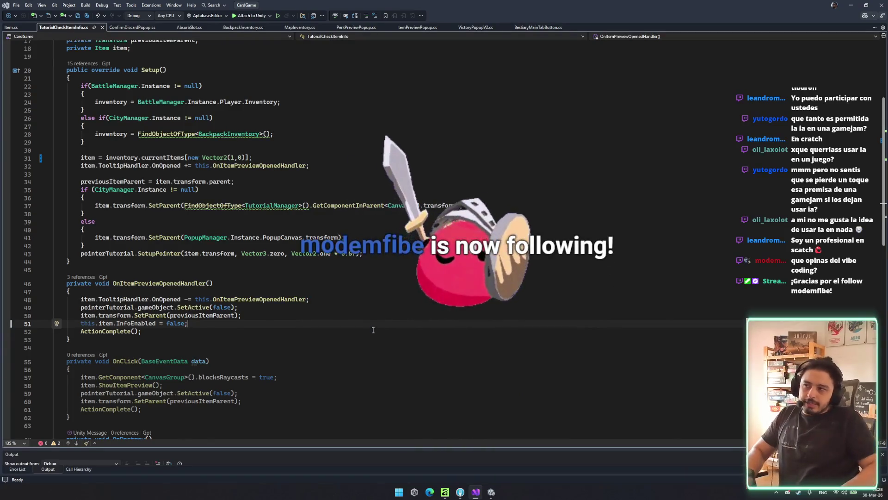
{"action": "left_click", "coordinate": [367, 331]}
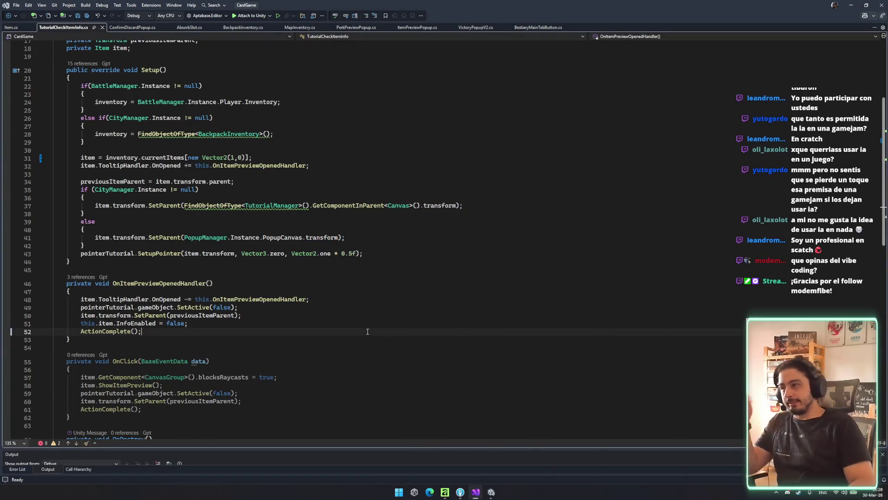
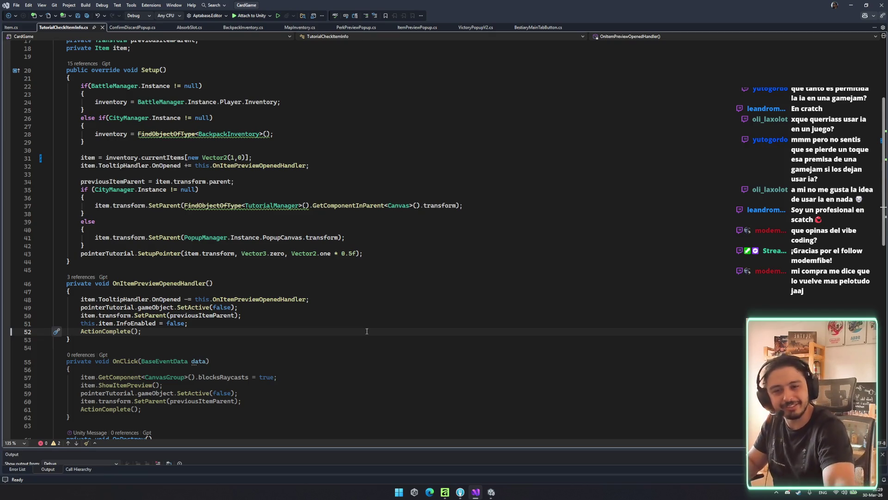
- Review the OnItemPreviewOpenedHandler declaration, the inventory lookup block and the CityManager check in Setup
{"action": "left_click", "coordinate": [309, 284]}
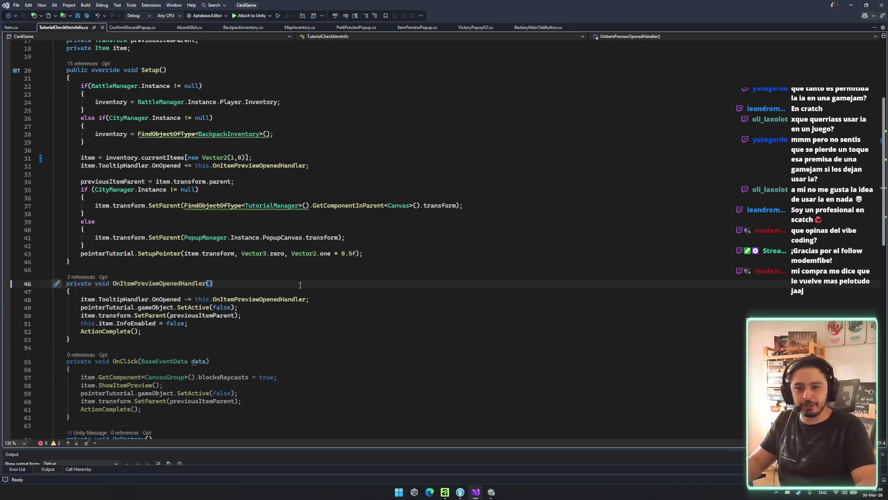
{"action": "key", "text": "Up"}
{"action": "key", "text": "Up"}
{"action": "key", "text": "Up"}
{"action": "scroll", "coordinate": [402, 252], "scroll_direction": "up", "scroll_amount": 4}
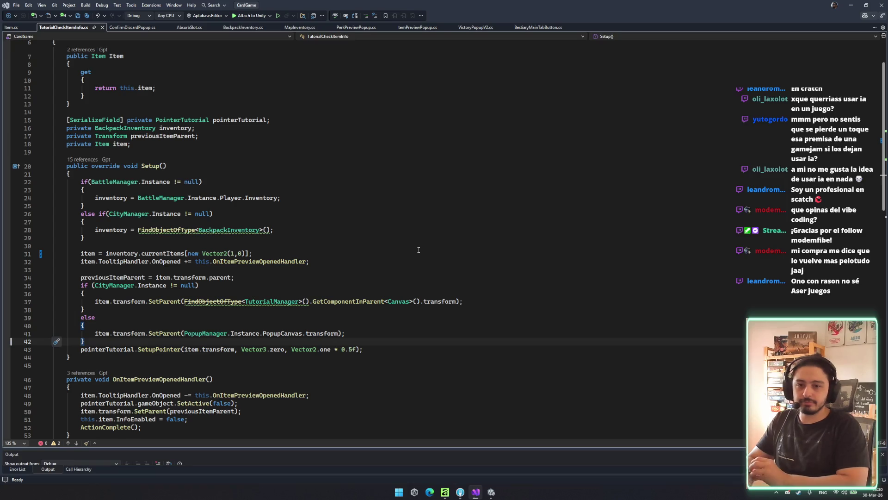
{"action": "left_click", "coordinate": [419, 249]}
{"action": "scroll", "coordinate": [417, 272], "scroll_direction": "down", "scroll_amount": 1}
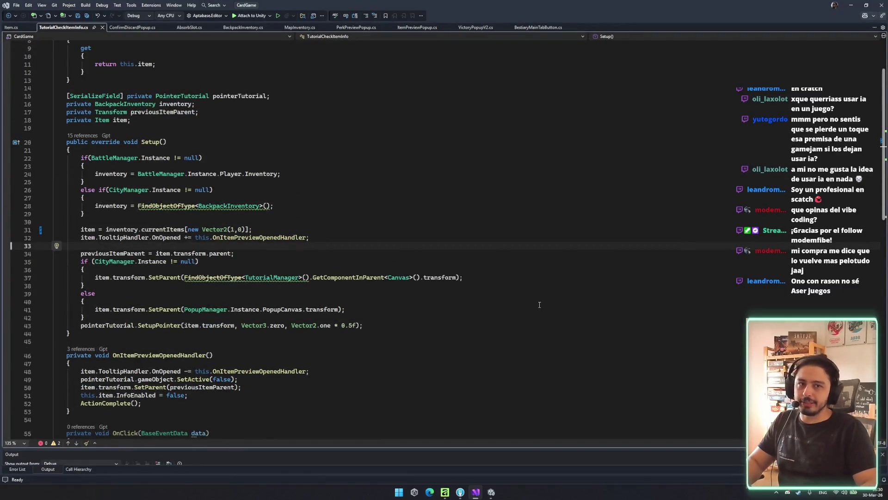
{"action": "scroll", "coordinate": [539, 305], "scroll_direction": "down", "scroll_amount": 6}
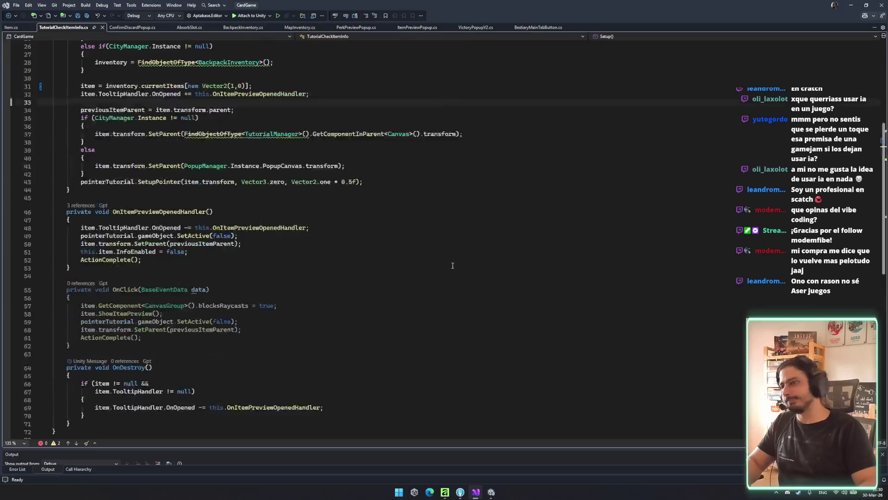
{"action": "scroll", "coordinate": [452, 265], "scroll_direction": "up", "scroll_amount": 2}
{"action": "scroll", "coordinate": [114, 272], "scroll_direction": "up", "scroll_amount": 6}
{"action": "left_click", "coordinate": [252, 213]}
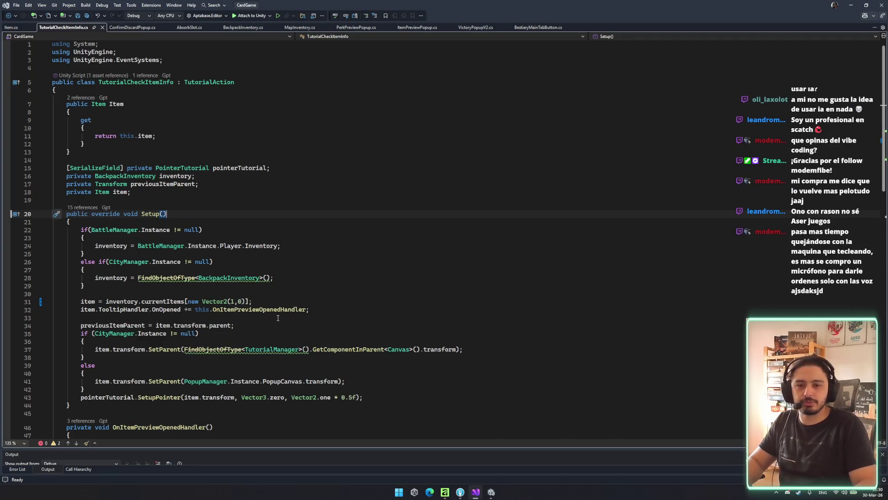
{"action": "scroll", "coordinate": [278, 317], "scroll_direction": "down", "scroll_amount": 4}
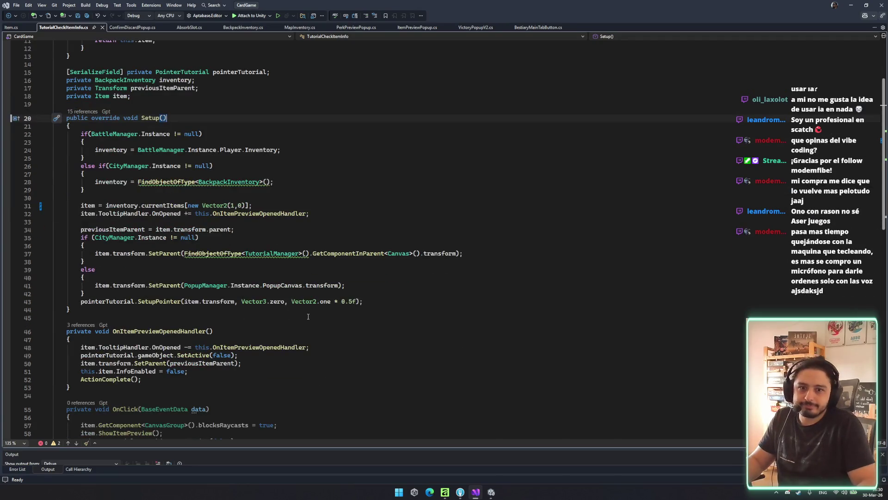
{"action": "left_click", "coordinate": [457, 237]}
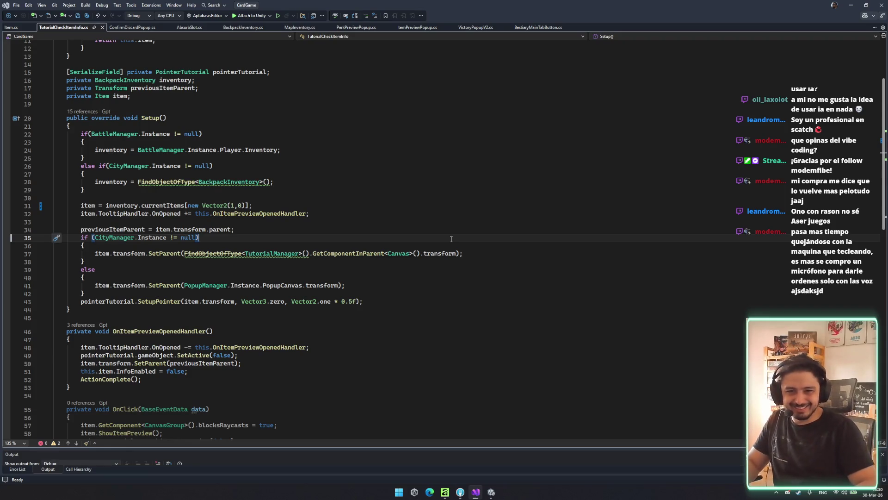
- Inspect the tutorial-pointer handler line, the else-if CityManager condition, the else branch and the current-item lookup
{"action": "scroll", "coordinate": [319, 236], "scroll_direction": "down", "scroll_amount": 5}
{"action": "left_click", "coordinate": [316, 236]}
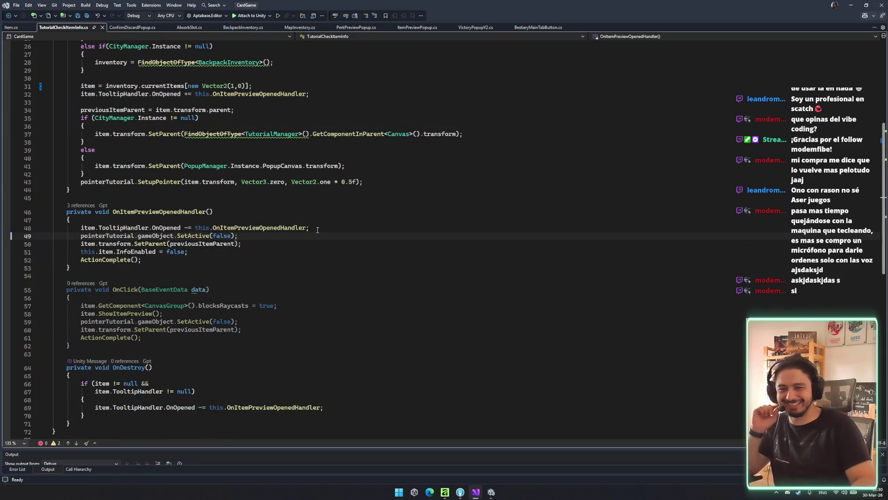
{"action": "left_click", "coordinate": [392, 176]}
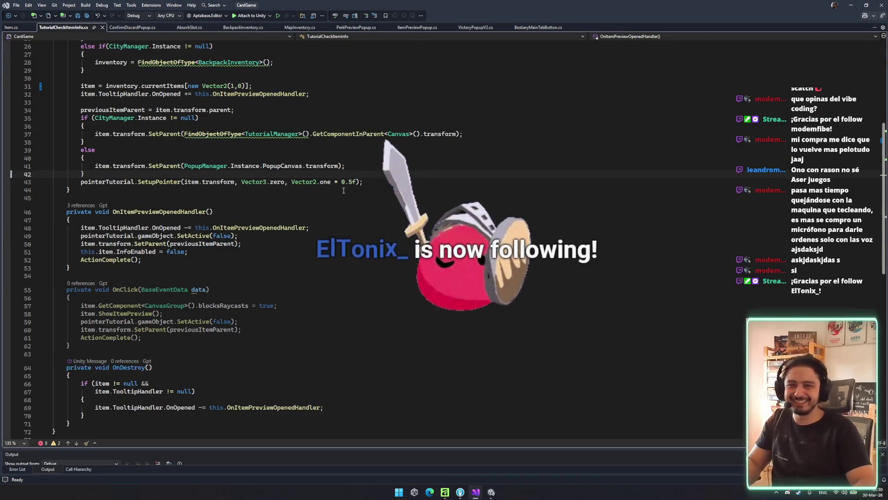
{"action": "scroll", "coordinate": [392, 179], "scroll_direction": "up", "scroll_amount": 3}
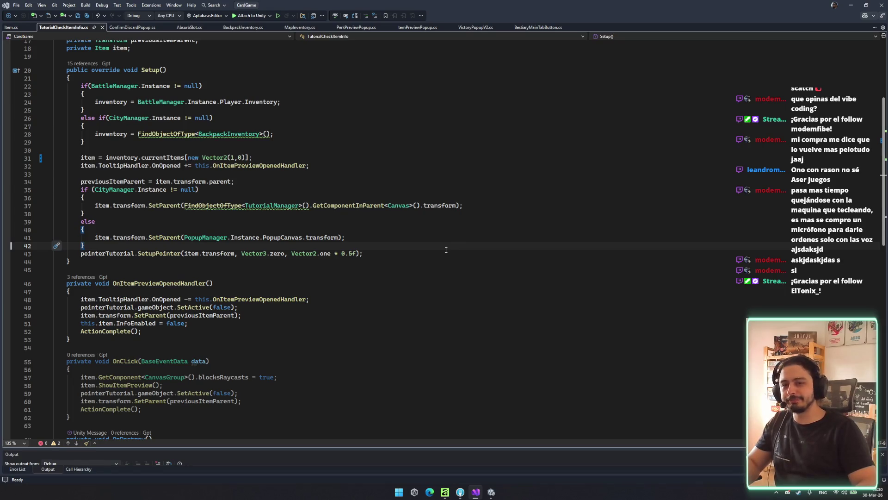
{"action": "scroll", "coordinate": [426, 259], "scroll_direction": "up", "scroll_amount": 6}
{"action": "left_click", "coordinate": [347, 262]}
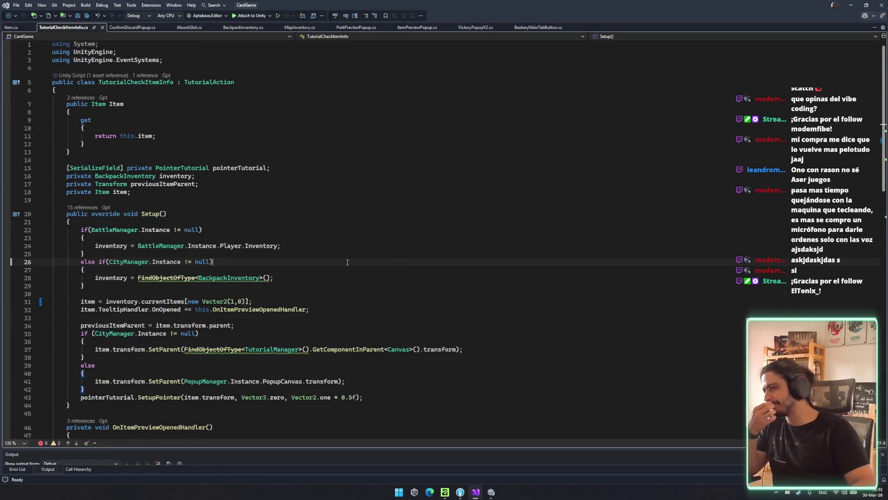
{"action": "scroll", "coordinate": [347, 262], "scroll_direction": "down", "scroll_amount": 4}
{"action": "scroll", "coordinate": [347, 262], "scroll_direction": "down", "scroll_amount": 2}
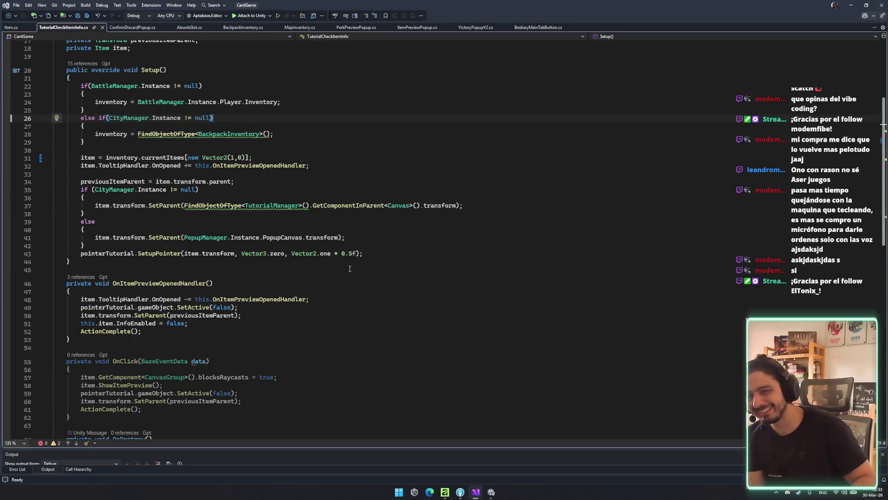
{"action": "left_click", "coordinate": [354, 220]}
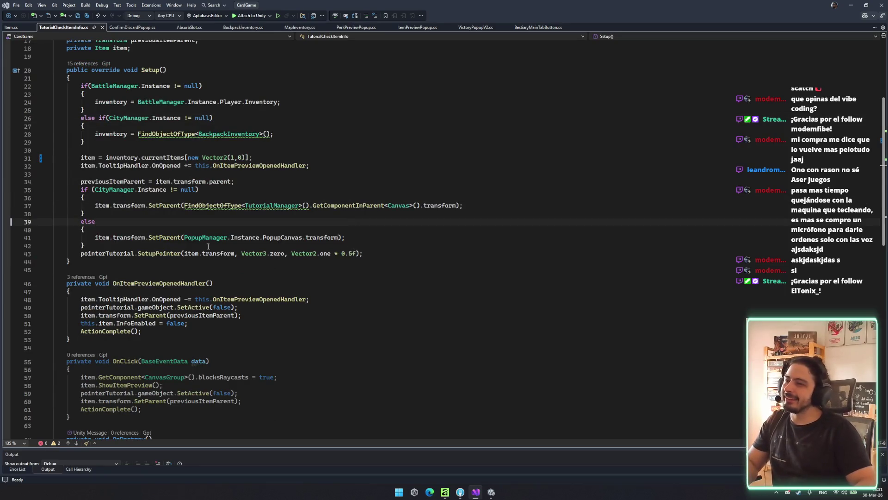
{"action": "mouse_move", "coordinate": [259, 316]}
{"action": "left_mouse_down"}
{"action": "mouse_move", "coordinate": [323, 148]}
{"action": "mouse_move", "coordinate": [324, 107]}
{"action": "left_mouse_up"}
{"action": "left_click", "coordinate": [407, 136]}
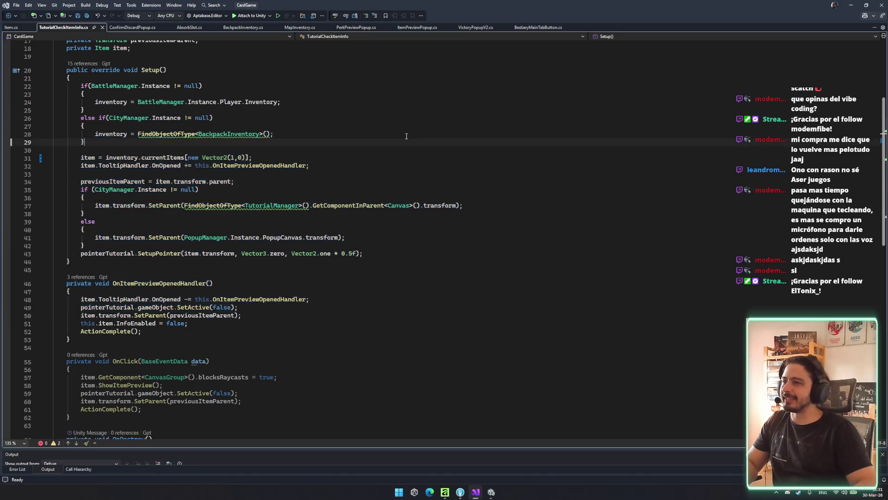
{"action": "mouse_move", "coordinate": [277, 151]}
{"action": "left_mouse_down"}
{"action": "mouse_move", "coordinate": [301, 174]}
{"action": "mouse_move", "coordinate": [324, 159]}
{"action": "left_mouse_up"}
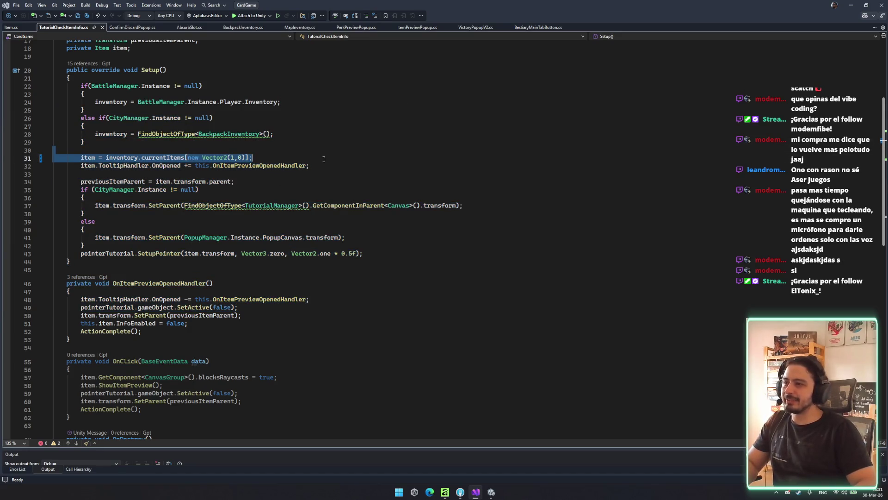
{"action": "left_click", "coordinate": [439, 221]}
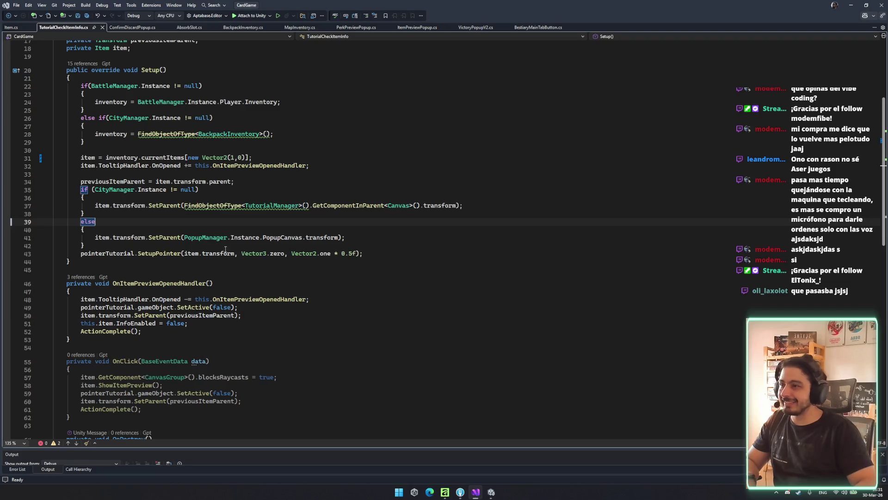
{"action": "scroll", "coordinate": [207, 250], "scroll_direction": "up", "scroll_amount": 1}
- Move the InfoEnabled = false statement into Setup below the OnOpened subscription and save the script
{"action": "left_click", "coordinate": [360, 190]}
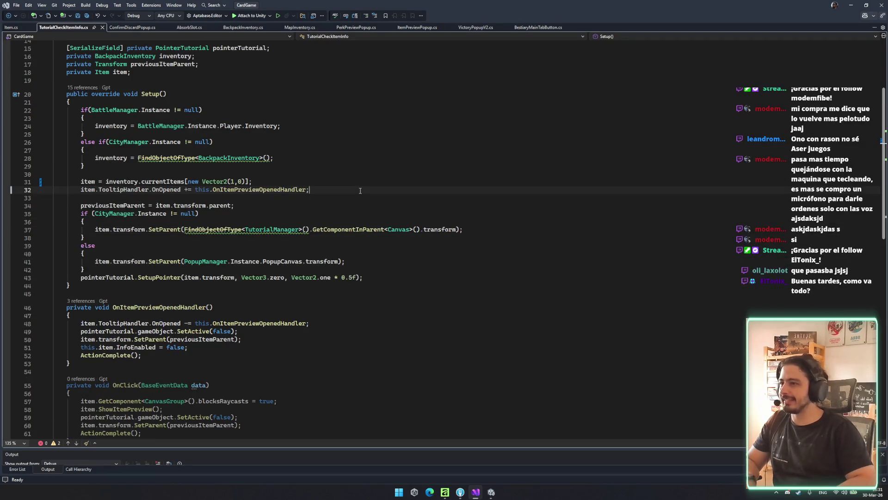
{"action": "key", "text": "Return"}
{"action": "type", "text": "\\"}
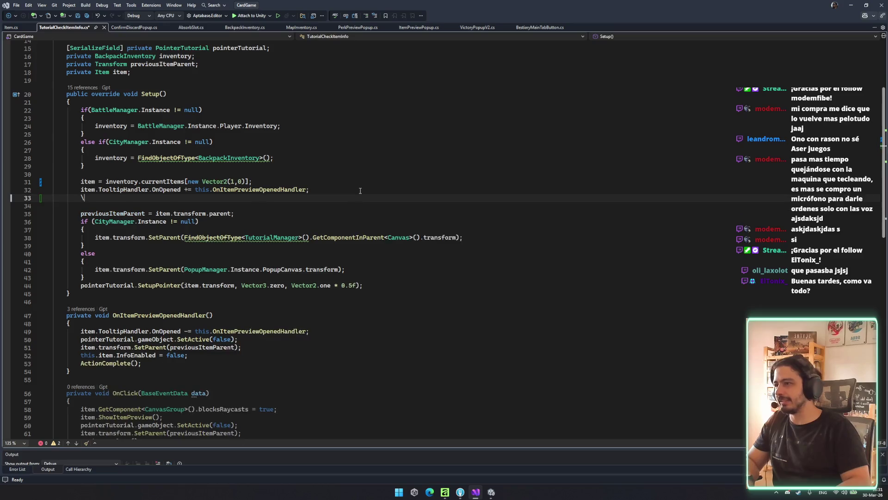
{"action": "key", "text": "BackSpace"}
{"action": "type", "text": "item."}
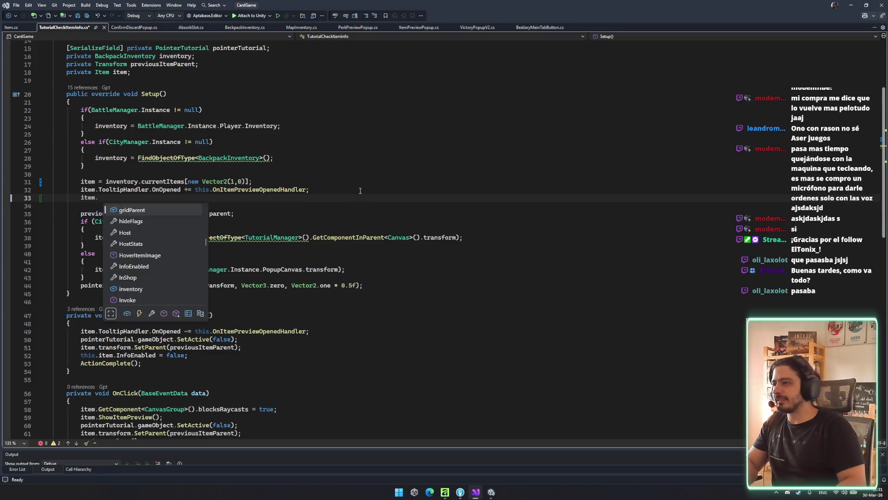
{"action": "key", "text": "ctrl+z"}
{"action": "key", "text": "ctrl+z"}
{"action": "key", "text": "ctrl+z"}
{"action": "key", "text": "ctrl+x"}
{"action": "left_click", "coordinate": [311, 198]}
{"action": "key", "text": "ctrl+v"}
{"action": "key", "text": "ctrl+s"}
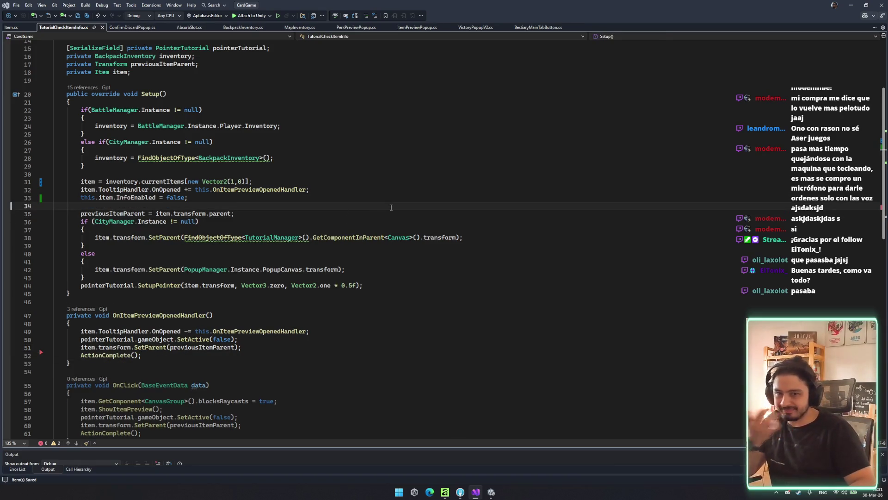
- Scroll back to the top of the Setup method and switch over to Unity
{"action": "left_click", "coordinate": [390, 182]}
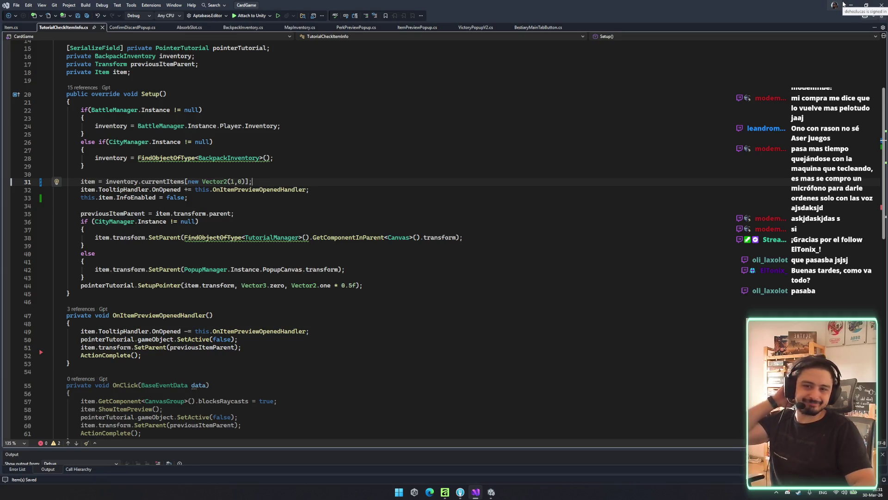
{"action": "left_click", "coordinate": [673, 102]}
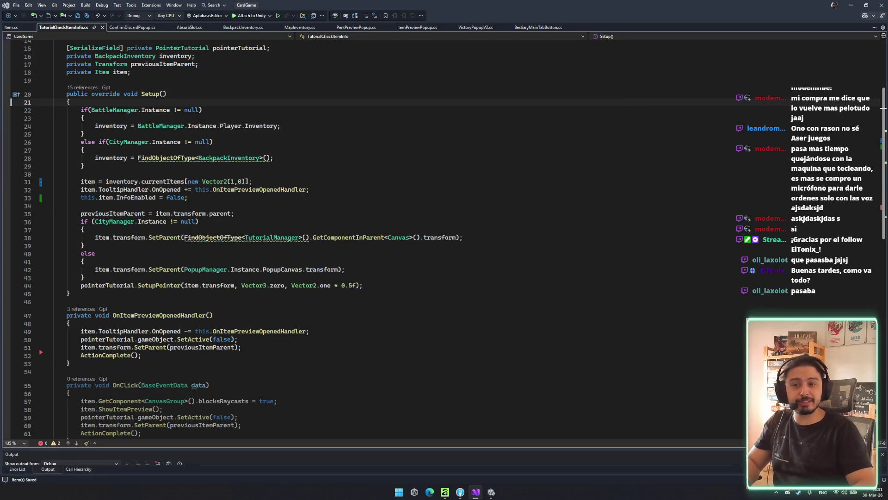
{"action": "left_click", "coordinate": [802, 166]}
{"action": "scroll", "coordinate": [814, 116], "scroll_direction": "up", "scroll_amount": 5}
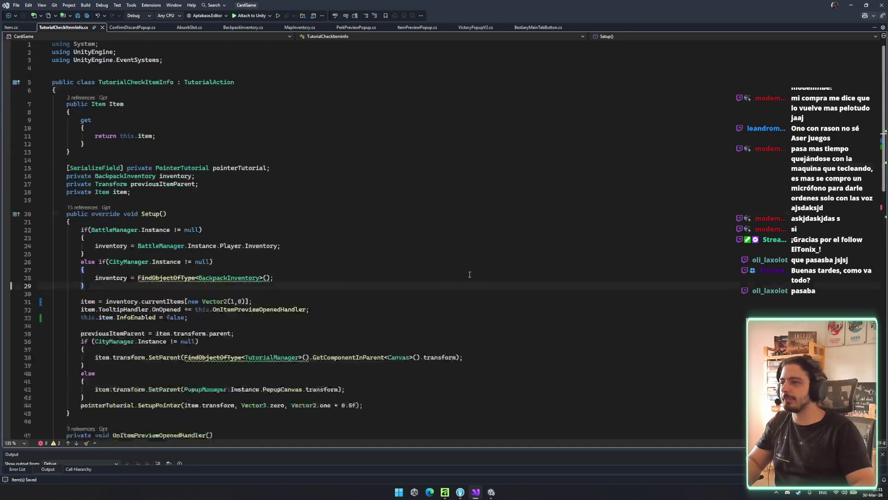
{"action": "left_click", "coordinate": [850, 4]}
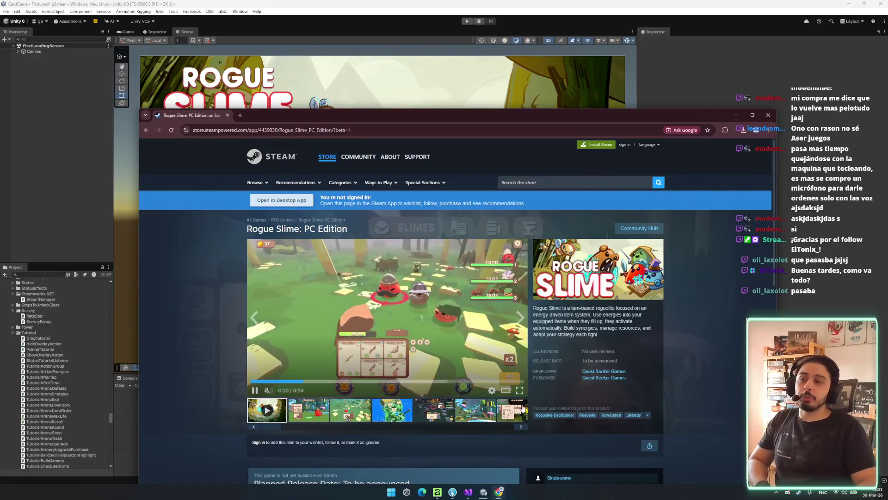
- Switch the Rogue Slime: PC Edition store trailer to full-screen playback
{"action": "left_click", "coordinate": [519, 391]}
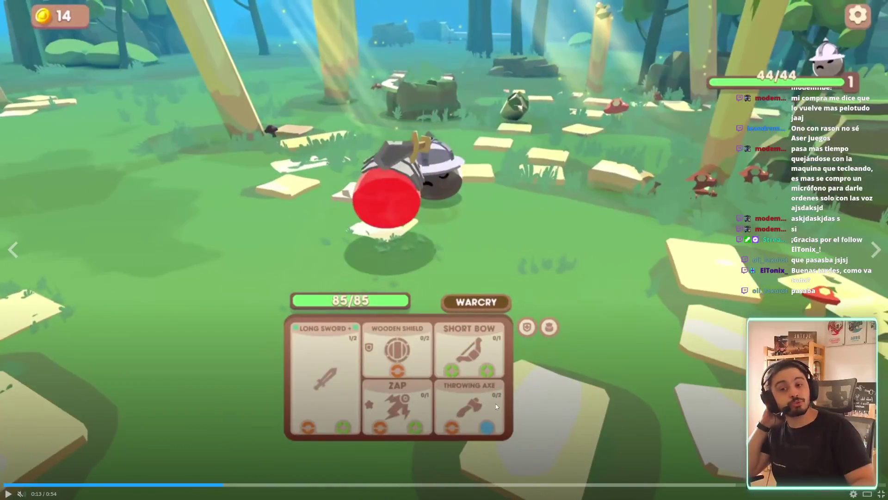
- Rewind the trailer to an earlier battle, exit full screen, and pause it at 0:18
{"action": "left_click", "coordinate": [182, 484]}
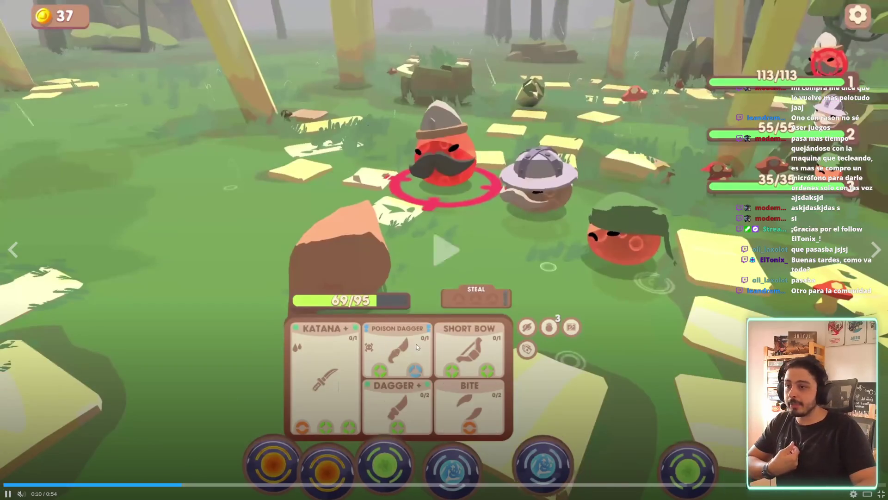
{"action": "left_click", "coordinate": [541, 365]}
{"action": "left_click", "coordinate": [557, 361]}
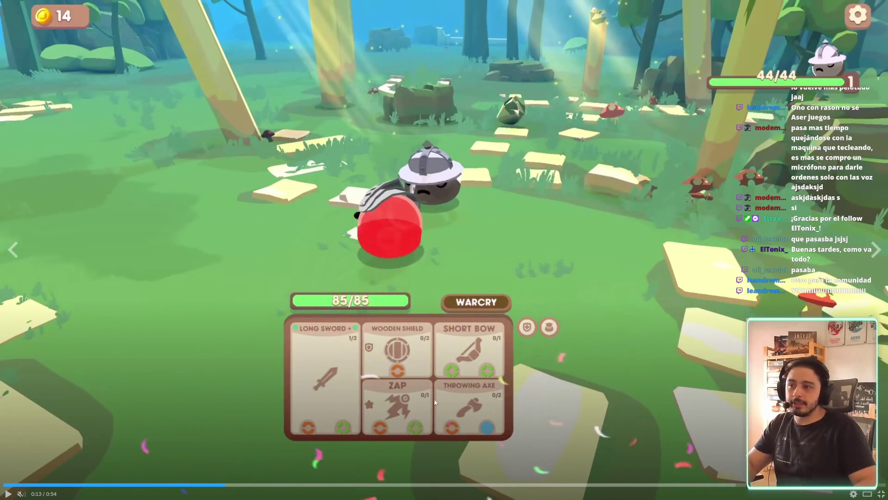
{"action": "left_click", "coordinate": [413, 294]}
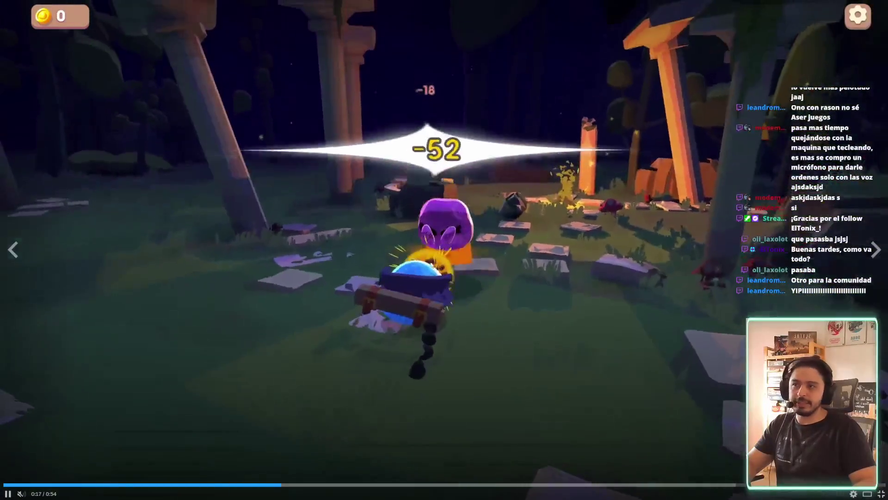
{"action": "key", "text": "Escape"}
{"action": "left_click", "coordinate": [413, 309]}
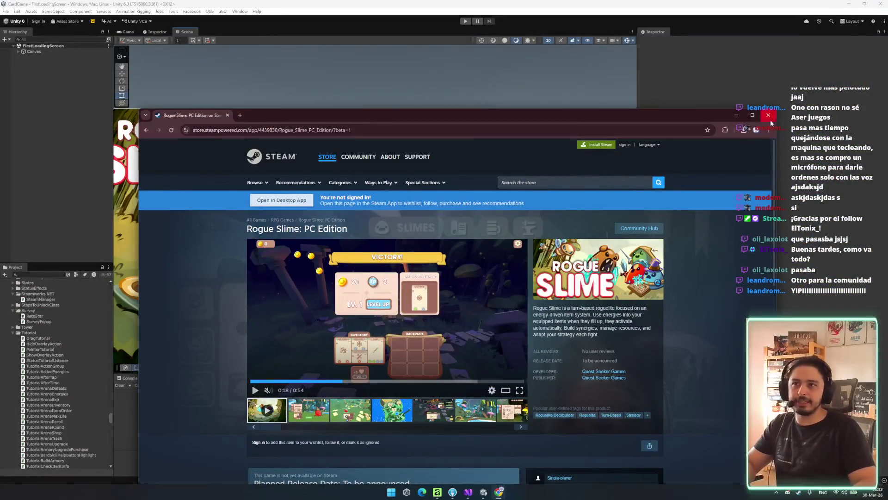
- Close Chrome, enter Unity play mode, and choose PLAY on the Rogue Slime main menu
{"action": "left_click", "coordinate": [770, 119]}
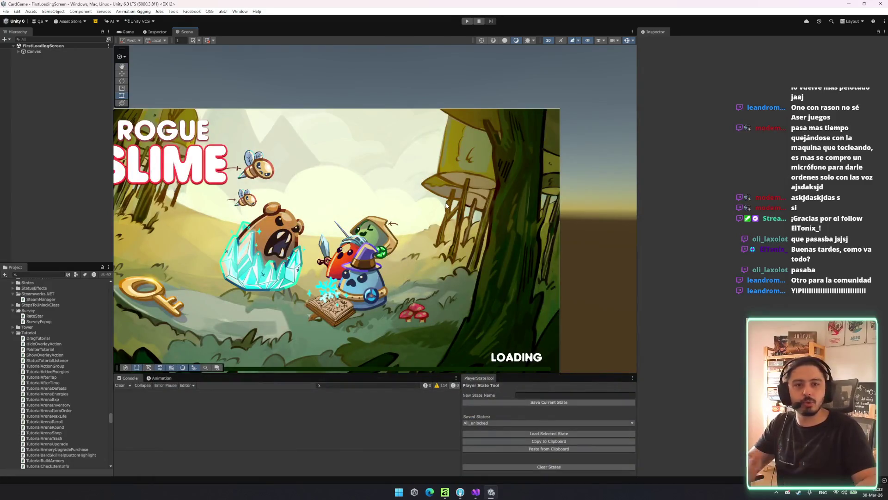
{"action": "scroll", "coordinate": [446, 204], "scroll_direction": "down", "scroll_amount": 3}
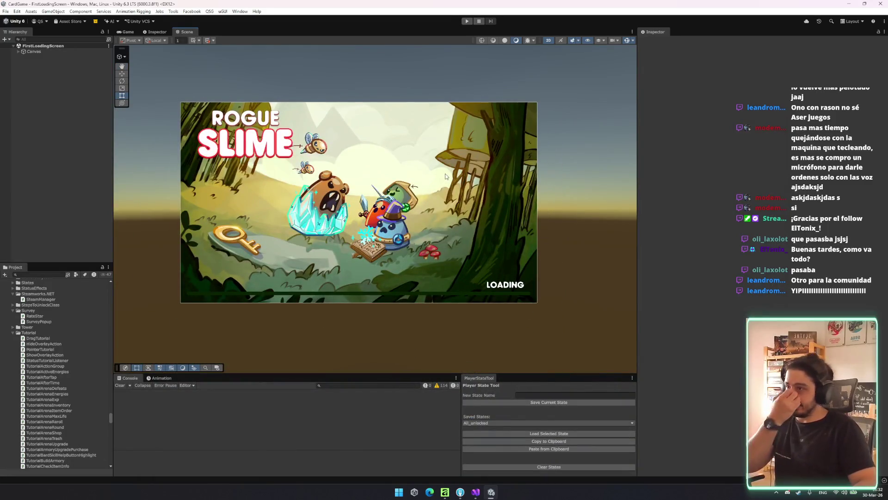
{"action": "left_click", "coordinate": [467, 21]}
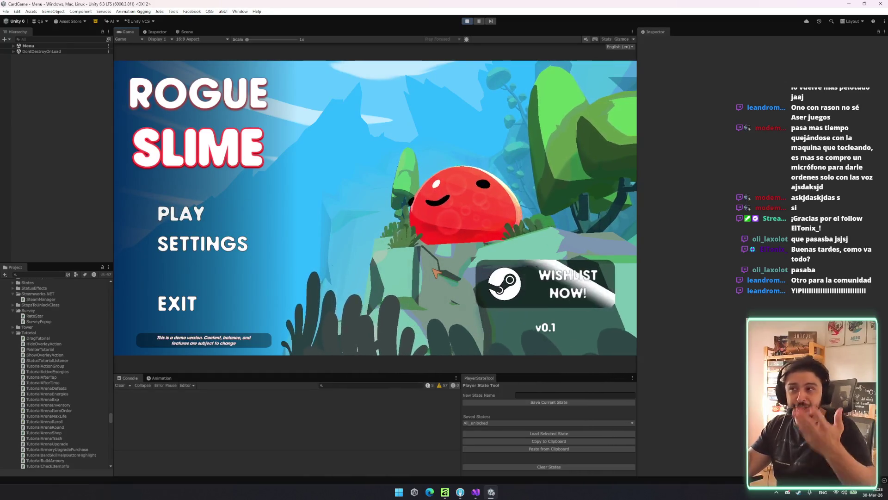
{"action": "left_click", "coordinate": [176, 216]}
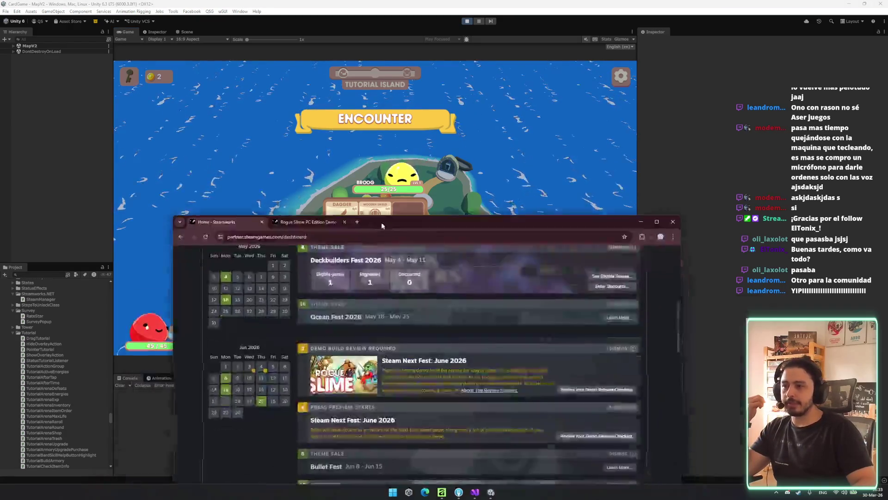
- Scroll the Steamworks dashboard to review Deckbuilders Fest 2026, the other events and the partner greeting
{"action": "scroll", "coordinate": [451, 239], "scroll_direction": "up", "scroll_amount": 5}
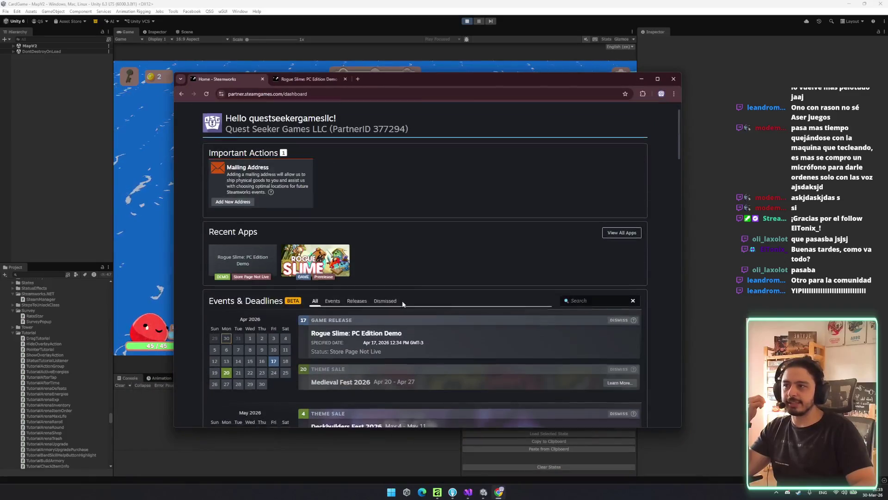
{"action": "scroll", "coordinate": [314, 274], "scroll_direction": "down", "scroll_amount": 4}
{"action": "left_click_drag", "start_coordinate": [478, 258], "coordinate": [314, 262]}
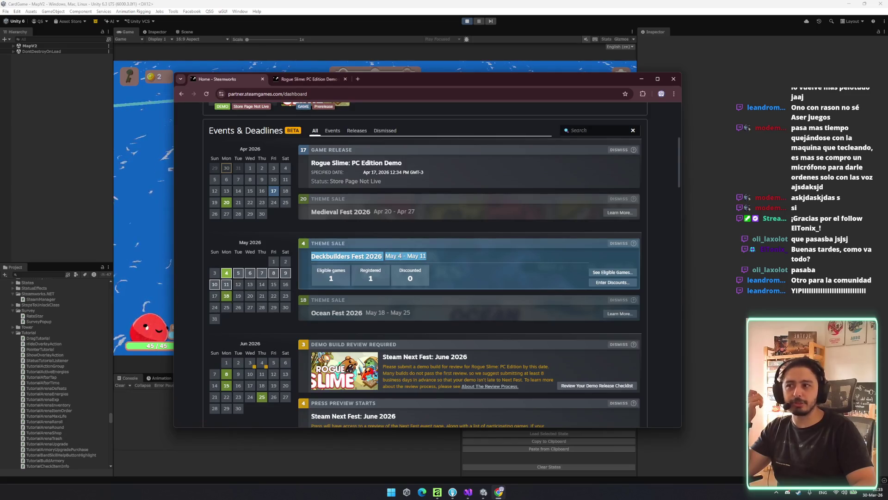
{"action": "left_click", "coordinate": [698, 276]}
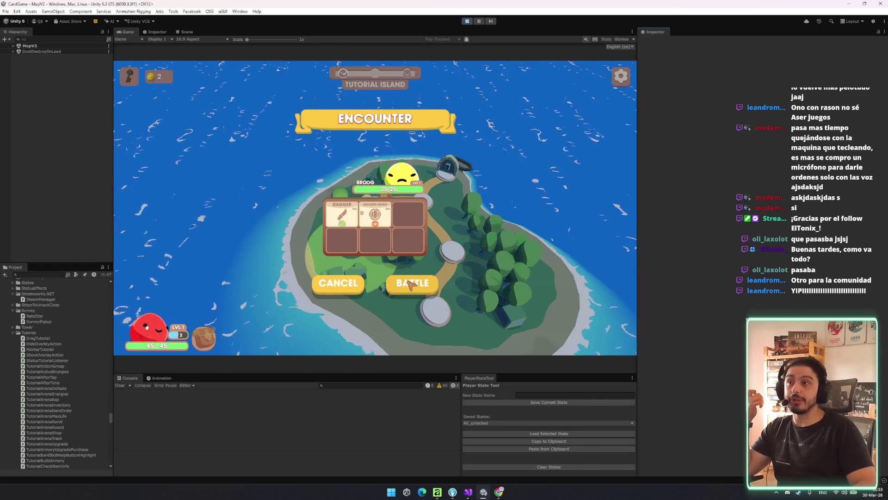
{"action": "left_click", "coordinate": [499, 492]}
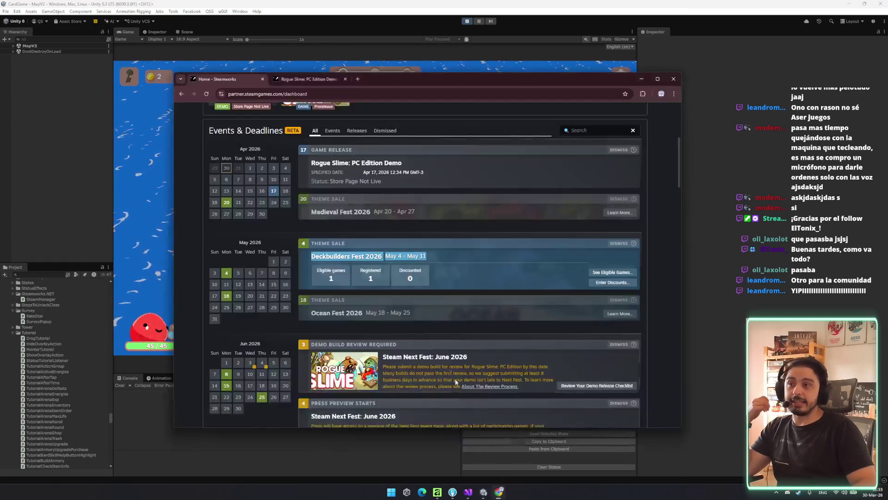
{"action": "scroll", "coordinate": [454, 356], "scroll_direction": "down", "scroll_amount": 2}
{"action": "scroll", "coordinate": [441, 314], "scroll_direction": "down", "scroll_amount": 3}
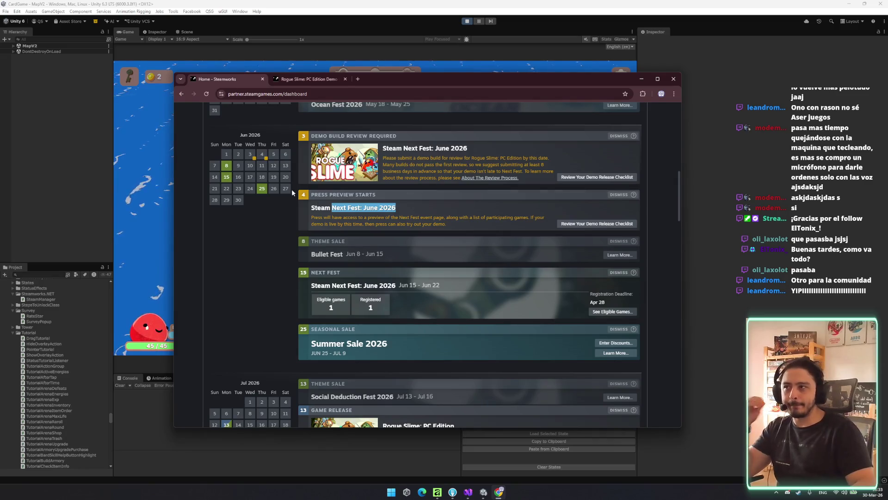
{"action": "scroll", "coordinate": [403, 216], "scroll_direction": "up", "scroll_amount": 2}
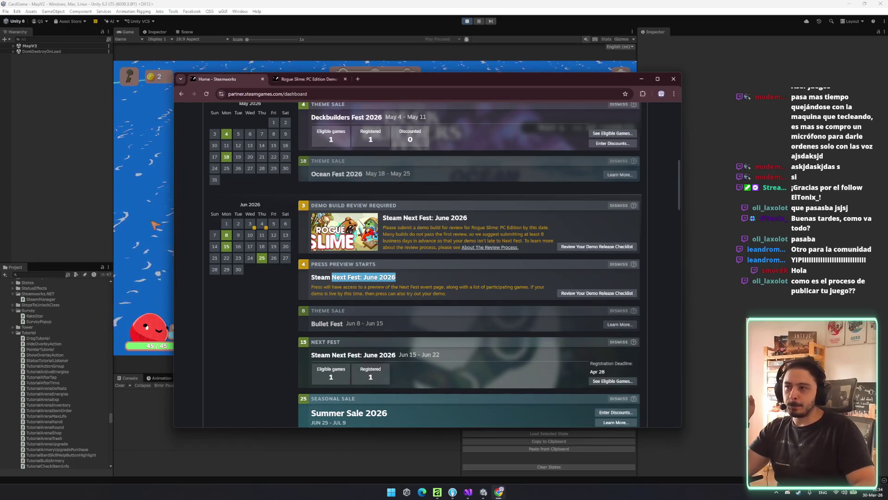
{"action": "scroll", "coordinate": [438, 328], "scroll_direction": "up", "scroll_amount": 2}
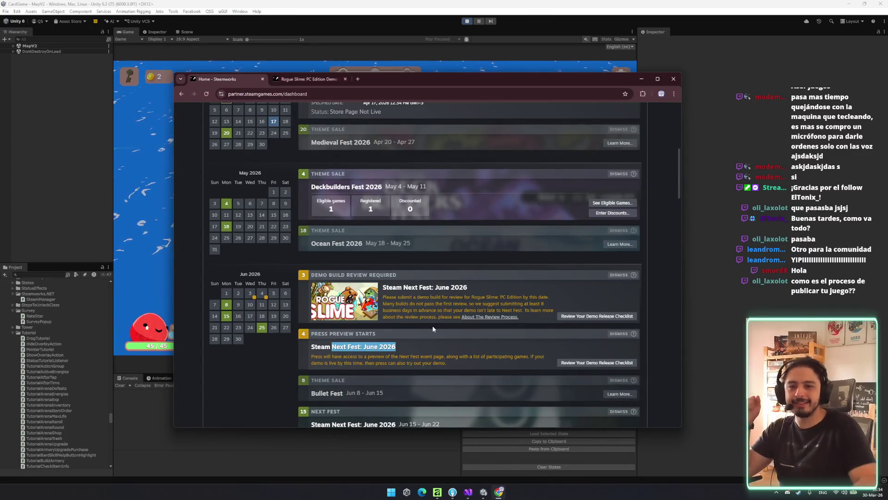
{"action": "scroll", "coordinate": [337, 277], "scroll_direction": "up", "scroll_amount": 5}
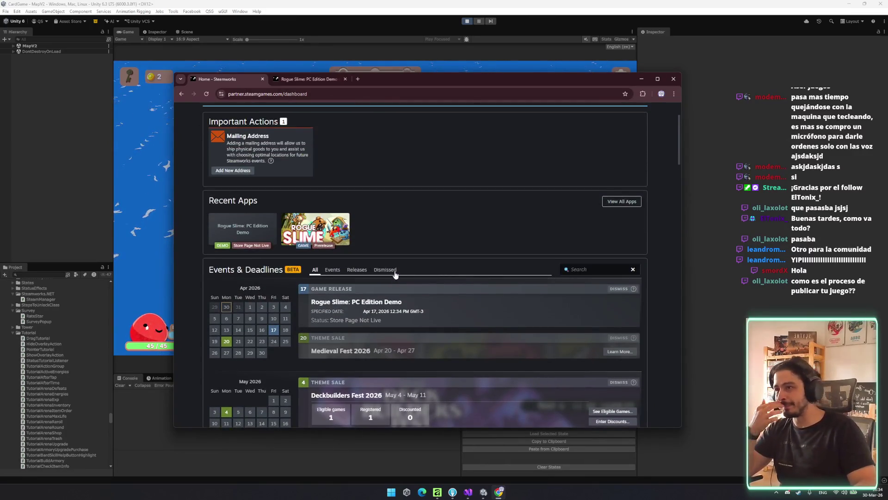
{"action": "scroll", "coordinate": [390, 275], "scroll_direction": "up", "scroll_amount": 1}
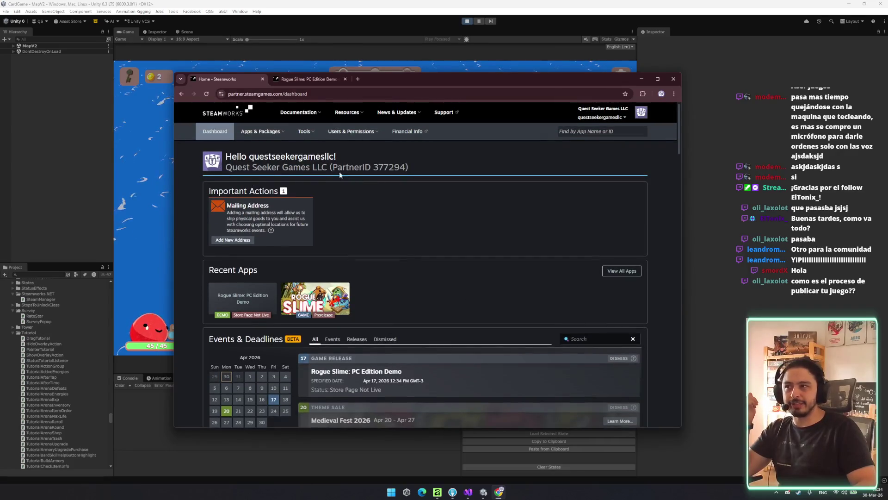
{"action": "left_click_drag", "start_coordinate": [432, 176], "coordinate": [231, 156]}
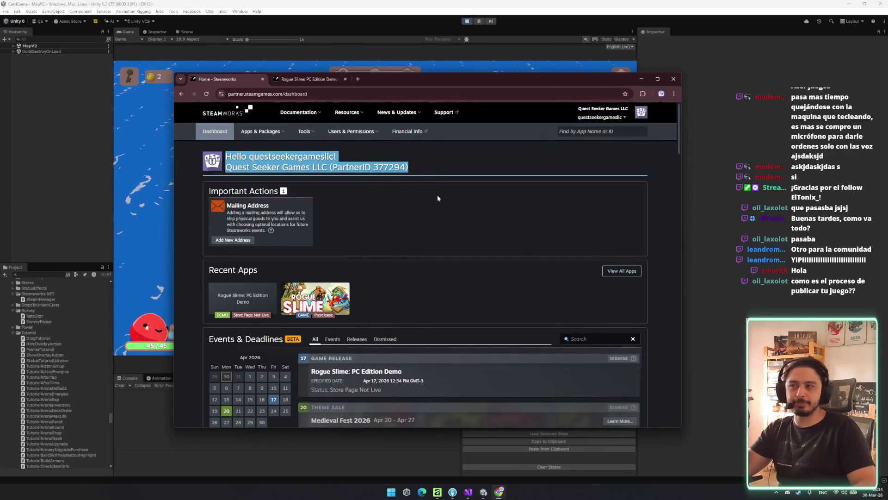
{"action": "scroll", "coordinate": [451, 213], "scroll_direction": "down", "scroll_amount": 2}
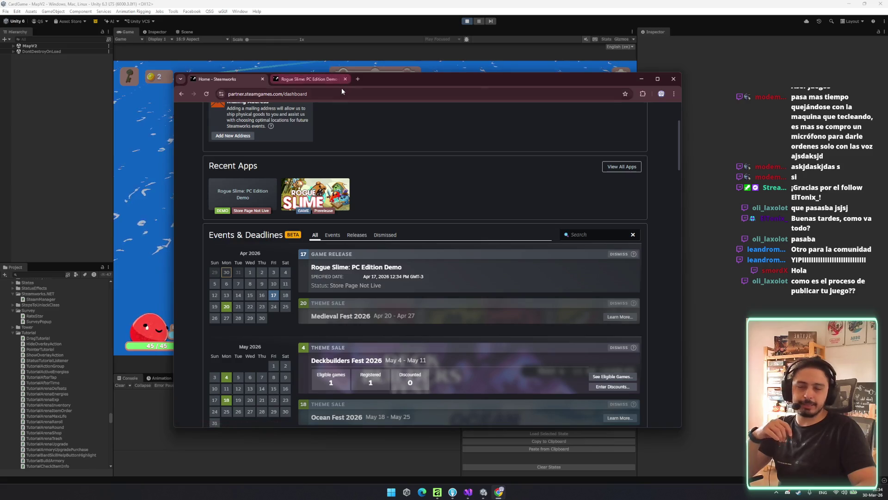
- Open the Rogue Slime: PC Edition store page in a new tab from the 'stea' address suggestion
{"action": "left_click", "coordinate": [358, 79]}
{"action": "type", "text": "strea"}
{"action": "key", "text": "Down"}
{"action": "key", "text": "Down"}
{"action": "key", "text": "Down"}
{"action": "key", "text": "Escape"}
{"action": "key", "text": "Escape"}
{"action": "type", "text": "stea"}
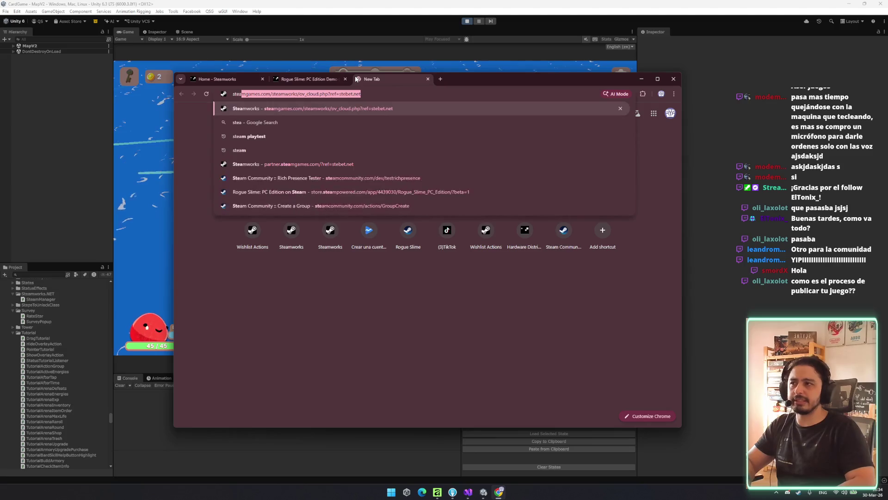
{"action": "key", "text": "Down"}
{"action": "key", "text": "Down"}
{"action": "key", "text": "Down"}
{"action": "key", "text": "Down"}
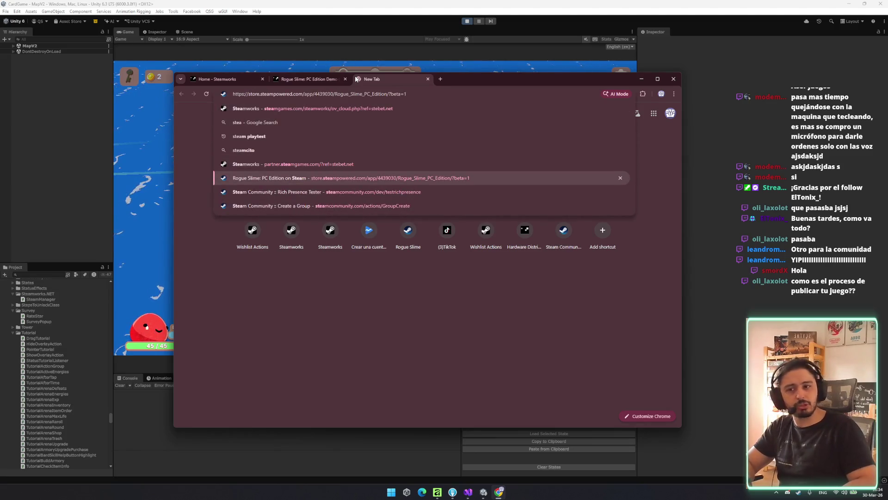
{"action": "key", "text": "Return"}
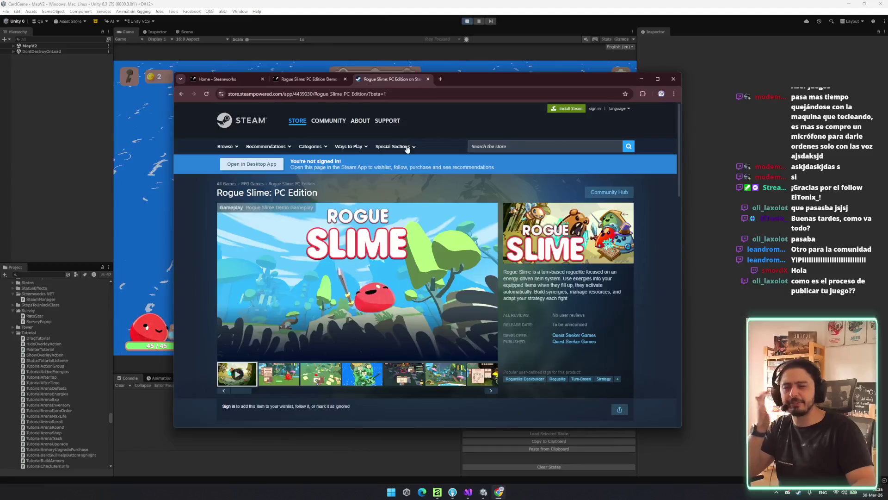
- Read the About This Game section and the side panel of the store page
{"action": "scroll", "coordinate": [388, 330], "scroll_direction": "down", "scroll_amount": 2}
{"action": "scroll", "coordinate": [360, 322], "scroll_direction": "up", "scroll_amount": 1}
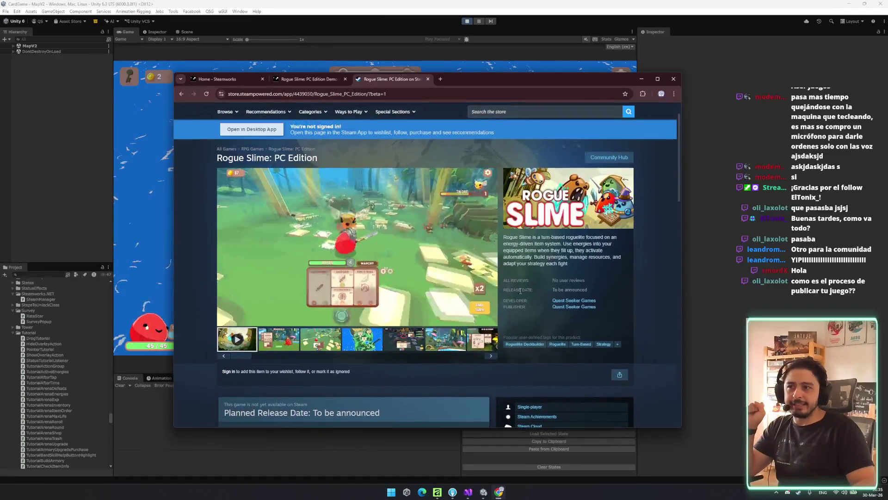
{"action": "scroll", "coordinate": [530, 246], "scroll_direction": "down", "scroll_amount": 10}
{"action": "scroll", "coordinate": [325, 244], "scroll_direction": "up", "scroll_amount": 3}
{"action": "left_click_drag", "start_coordinate": [252, 180], "coordinate": [398, 237]}
{"action": "left_click", "coordinate": [399, 236]}
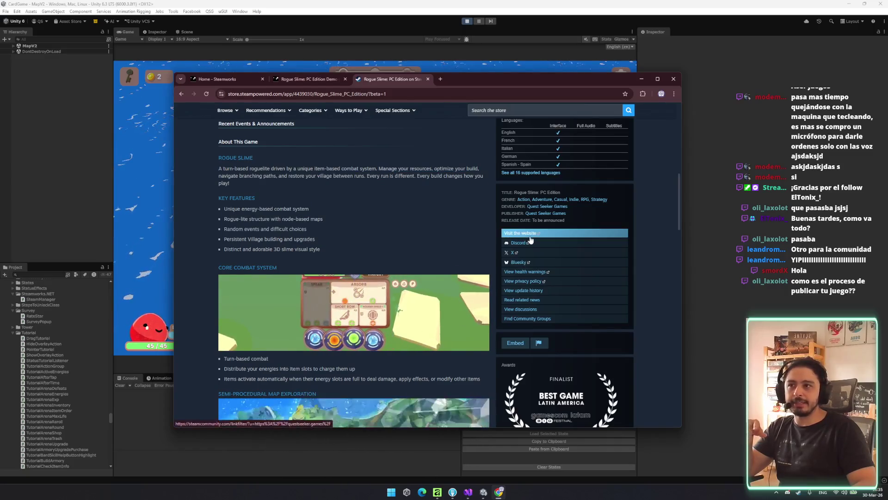
{"action": "mouse_move", "coordinate": [517, 188]}
{"action": "left_mouse_down"}
{"action": "mouse_move", "coordinate": [569, 222]}
{"action": "mouse_move", "coordinate": [593, 324]}
{"action": "left_mouse_up"}
{"action": "left_click", "coordinate": [696, 314]}
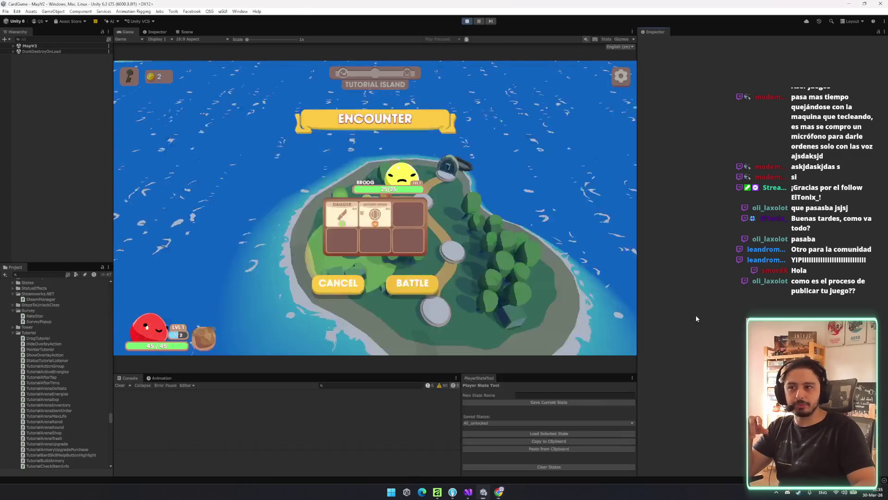
{"action": "key", "text": "alt+Tab"}
{"action": "scroll", "coordinate": [599, 346], "scroll_direction": "down", "scroll_amount": 5}
{"action": "left_click", "coordinate": [610, 374]}
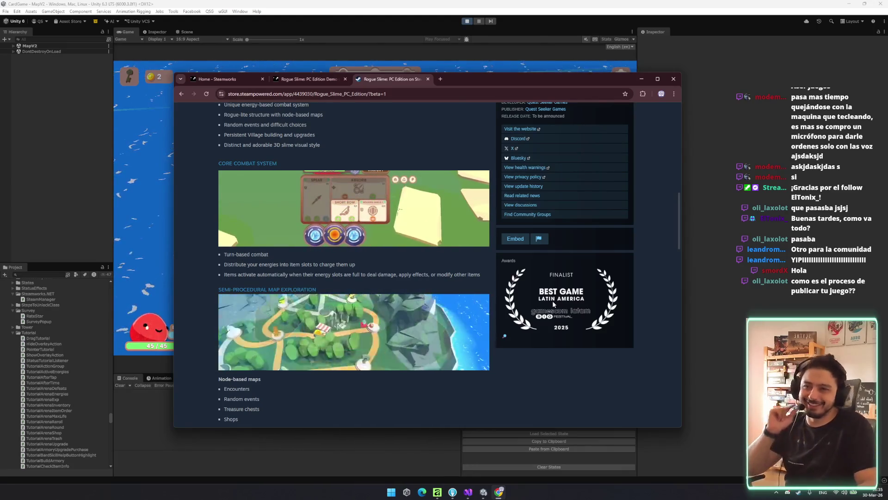
{"action": "scroll", "coordinate": [384, 273], "scroll_direction": "down", "scroll_amount": 3}
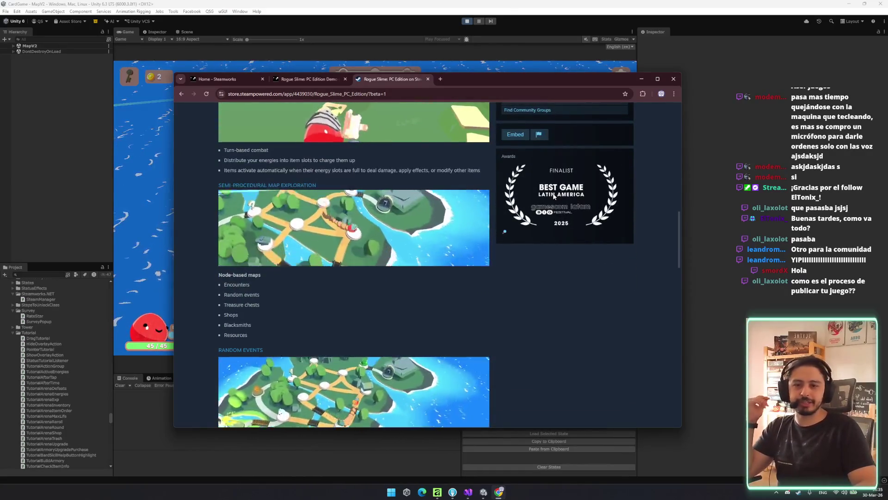
- Scroll through the rest of the store page and maximize the browser window
{"action": "mouse_move", "coordinate": [455, 235]}
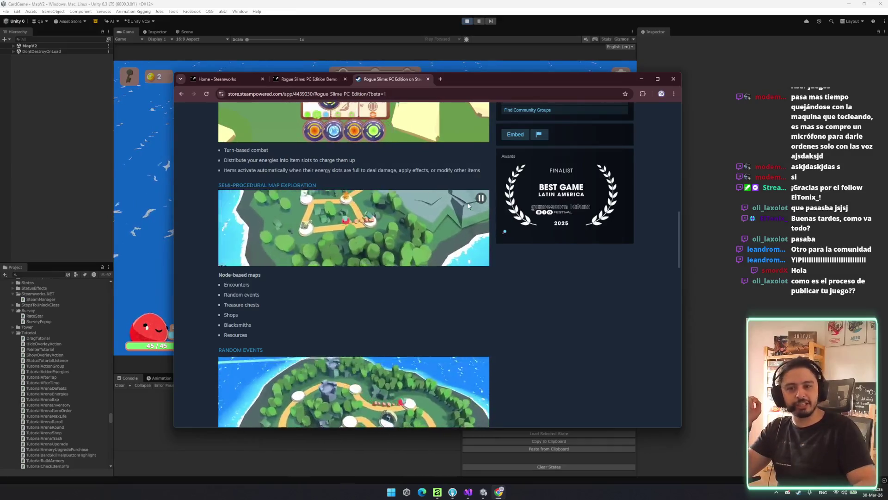
{"action": "scroll", "coordinate": [500, 261], "scroll_direction": "down", "scroll_amount": 5}
{"action": "scroll", "coordinate": [497, 262], "scroll_direction": "down", "scroll_amount": 10}
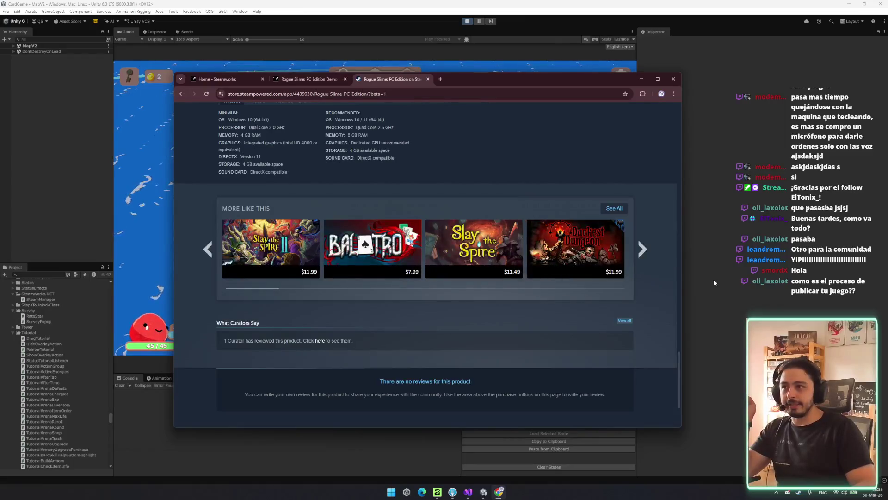
{"action": "scroll", "coordinate": [555, 308], "scroll_direction": "up", "scroll_amount": 15}
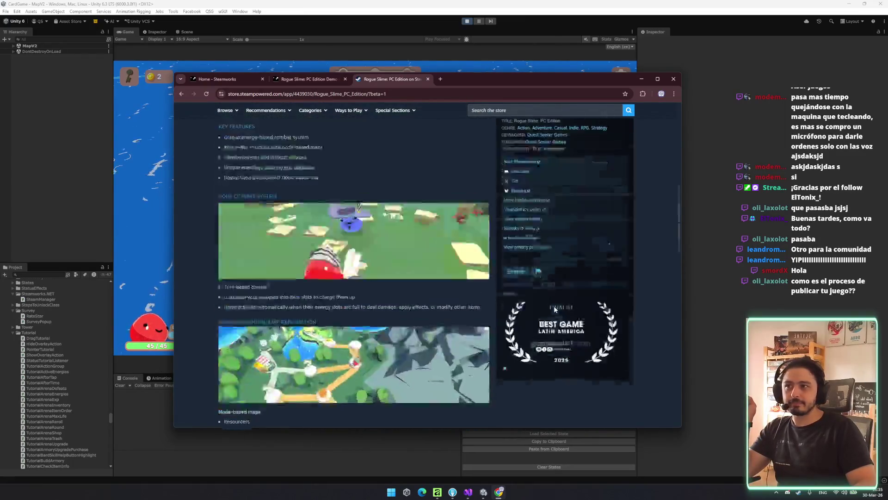
{"action": "scroll", "coordinate": [548, 305], "scroll_direction": "up", "scroll_amount": 10}
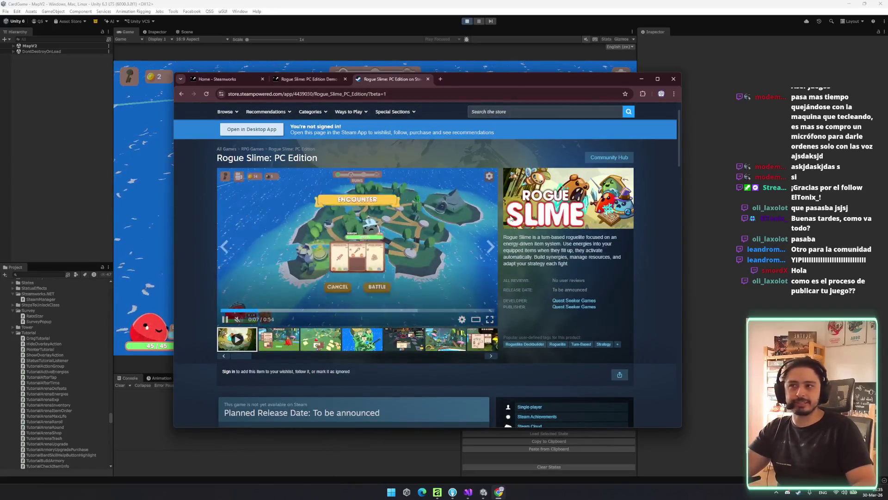
{"action": "scroll", "coordinate": [501, 227], "scroll_direction": "down", "scroll_amount": 10}
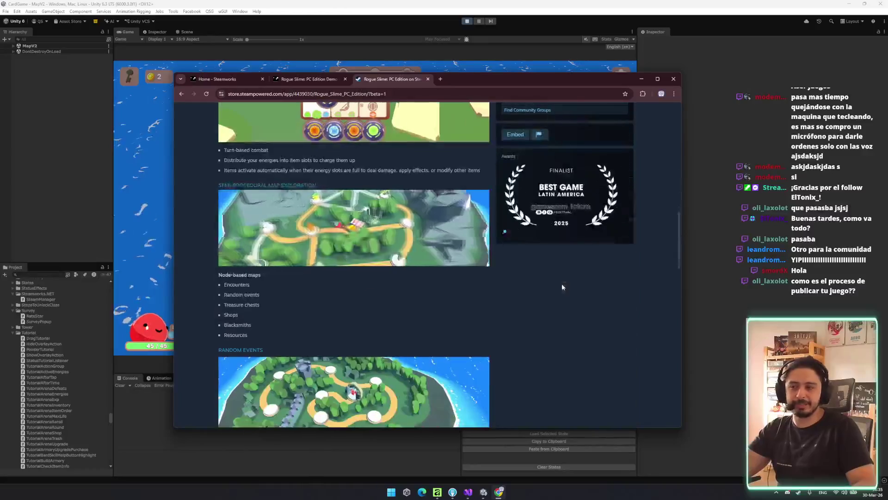
{"action": "scroll", "coordinate": [409, 243], "scroll_direction": "up", "scroll_amount": 5}
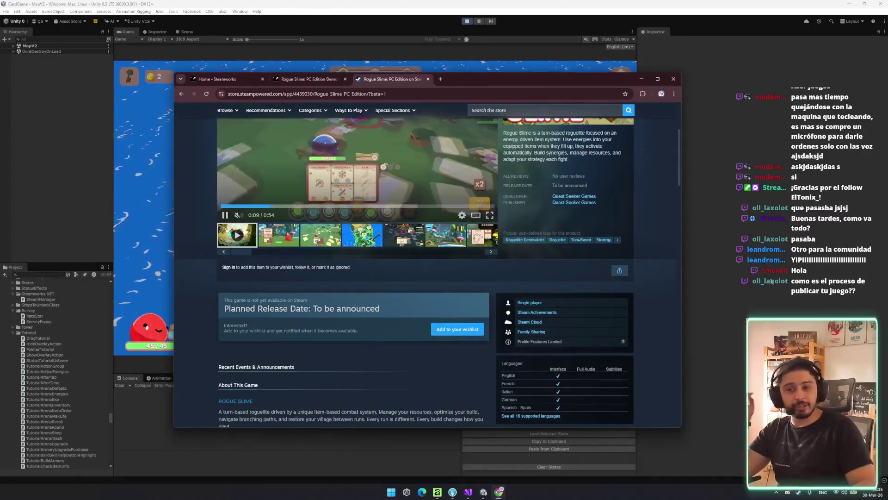
{"action": "scroll", "coordinate": [521, 218], "scroll_direction": "up", "scroll_amount": 3}
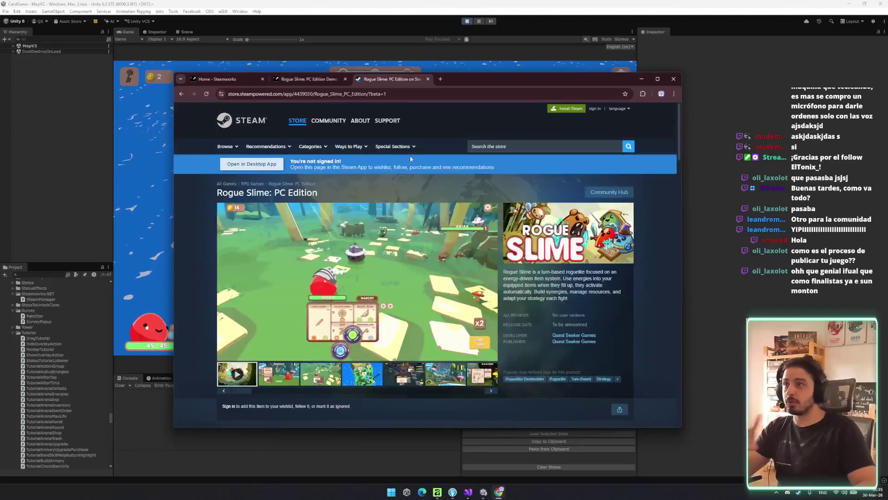
{"action": "scroll", "coordinate": [393, 204], "scroll_direction": "down", "scroll_amount": 2}
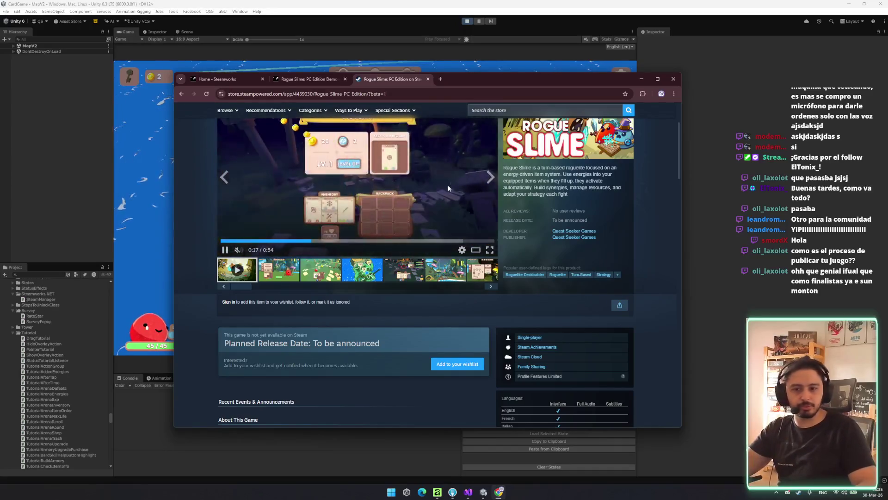
{"action": "scroll", "coordinate": [640, 231], "scroll_direction": "up", "scroll_amount": 2}
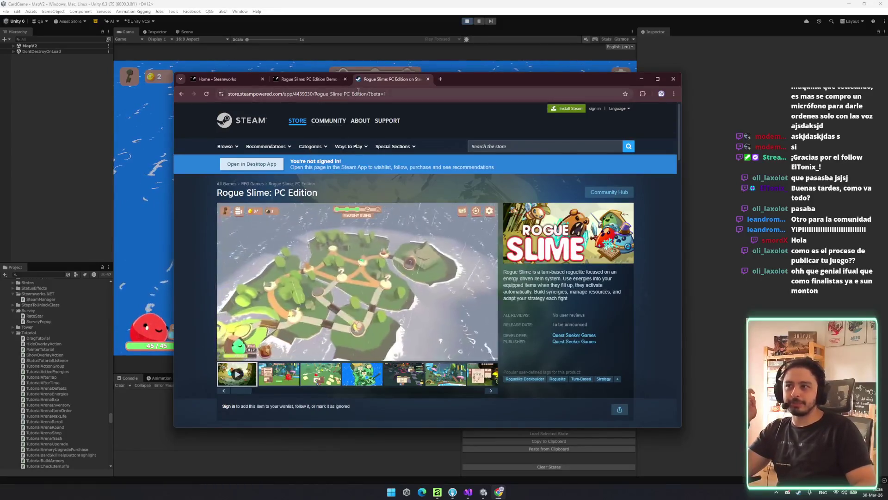
{"action": "scroll", "coordinate": [555, 217], "scroll_direction": "down", "scroll_amount": 2}
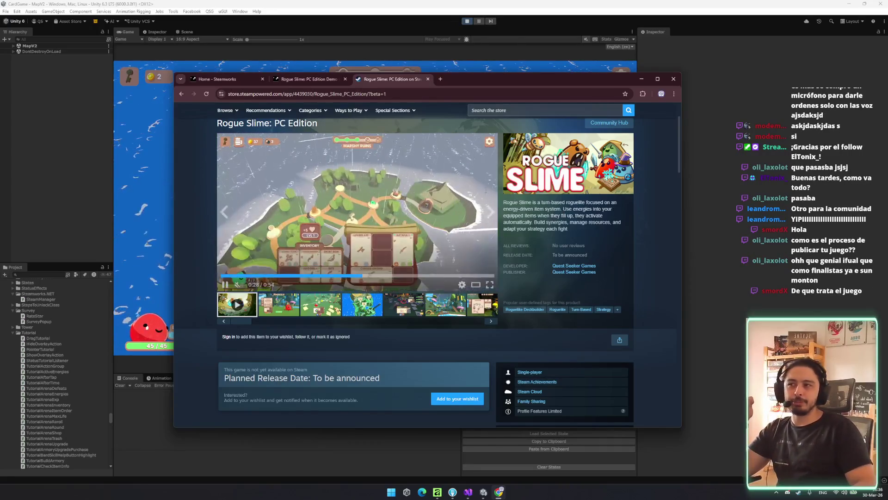
{"action": "double_click", "coordinate": [580, 83]}
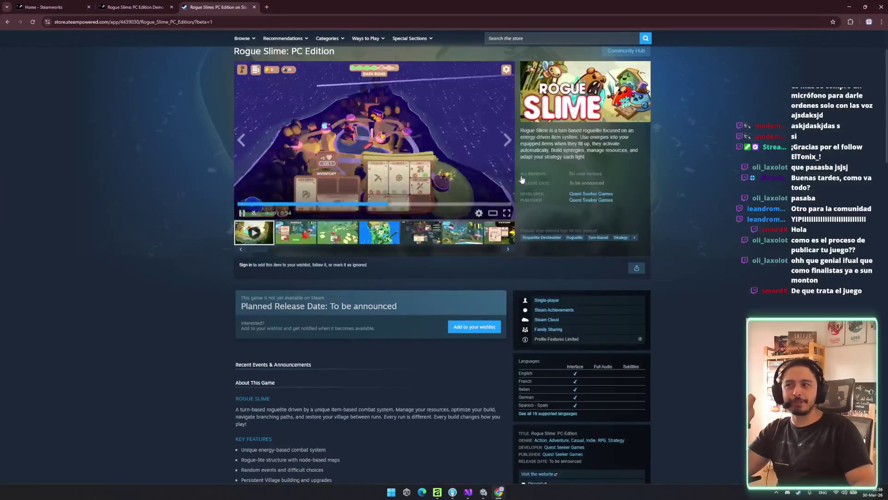
- Open the trailer in the media viewer and replay it from the beginning
{"action": "left_click", "coordinate": [502, 212]}
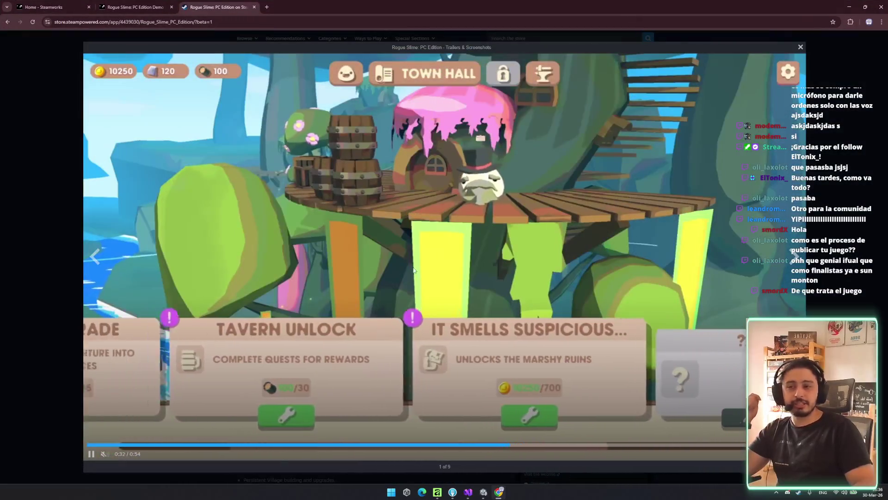
{"action": "left_click_drag", "start_coordinate": [185, 443], "coordinate": [63, 436]}
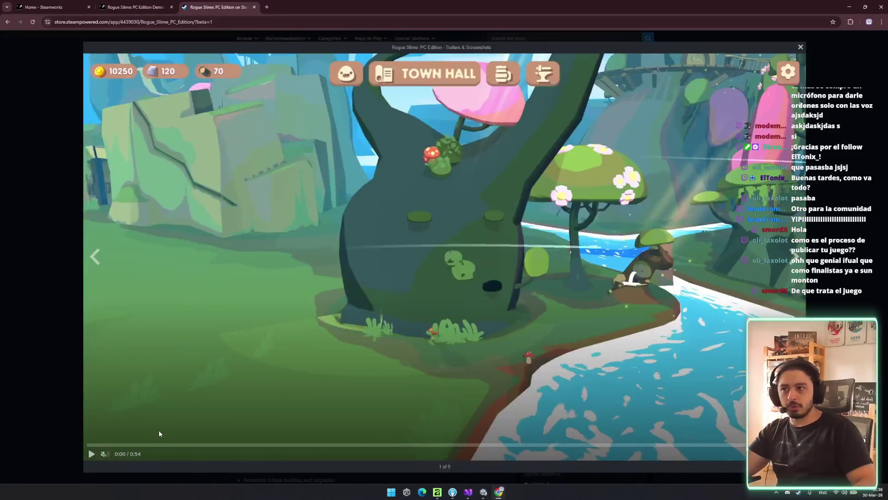
{"action": "left_click", "coordinate": [410, 263]}
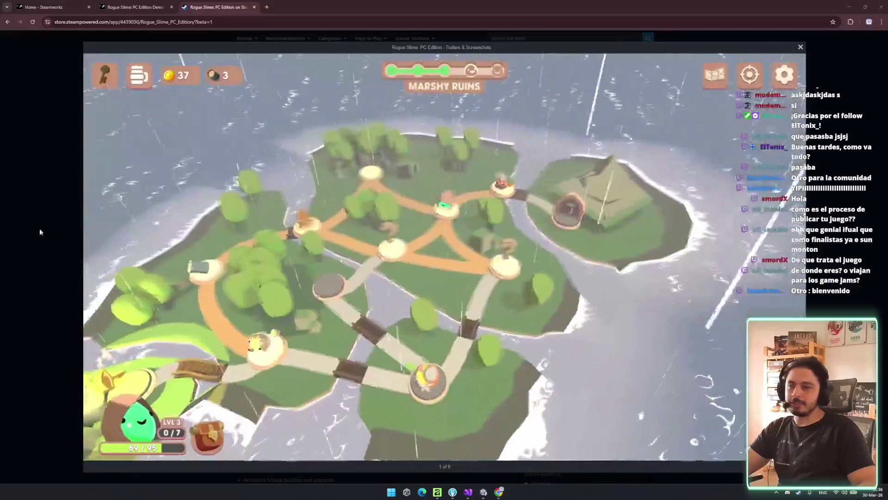
- Close the trailer viewer, return to the top of the store page, and minimize Chrome
{"action": "left_click", "coordinate": [38, 232]}
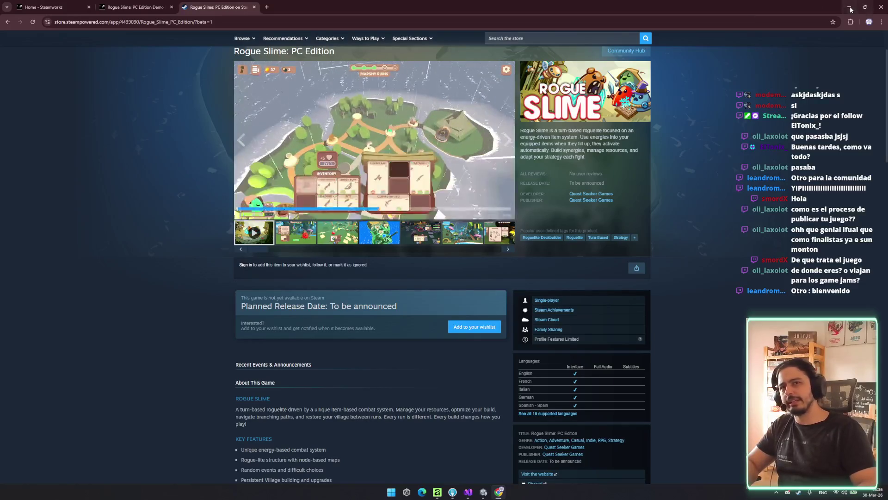
{"action": "scroll", "coordinate": [700, 236], "scroll_direction": "up", "scroll_amount": 2}
{"action": "scroll", "coordinate": [694, 237], "scroll_direction": "down", "scroll_amount": 1}
{"action": "scroll", "coordinate": [692, 240], "scroll_direction": "up", "scroll_amount": 1}
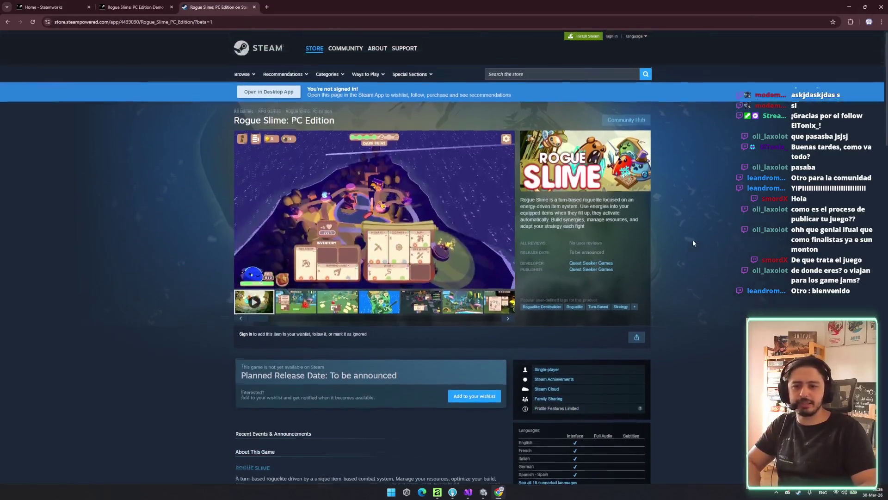
{"action": "left_click", "coordinate": [850, 6]}
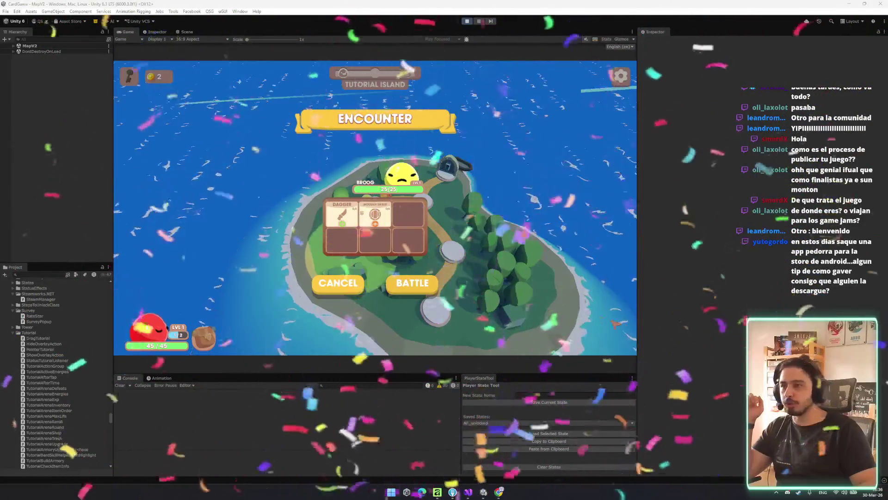
- Start the tutorial battle, pin then close the Long Sword info, stop play mode, and switch to Chrome
{"action": "left_click", "coordinate": [422, 296]}
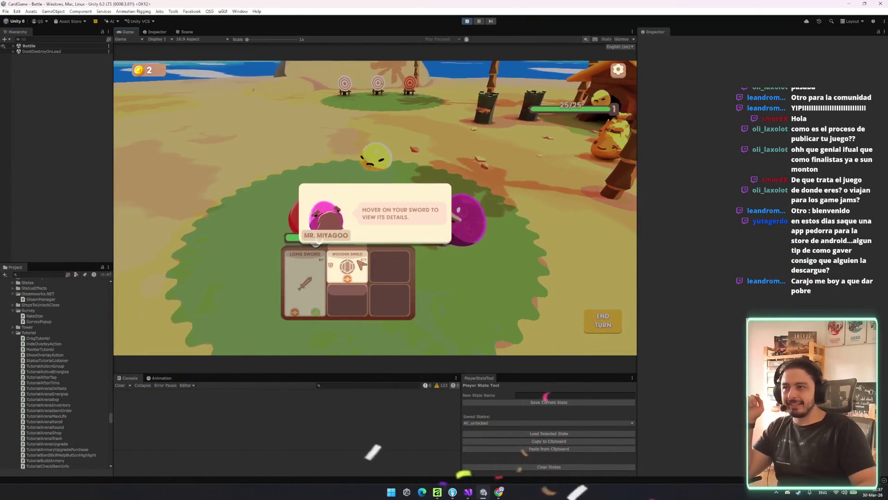
{"action": "mouse_move", "coordinate": [305, 283]}
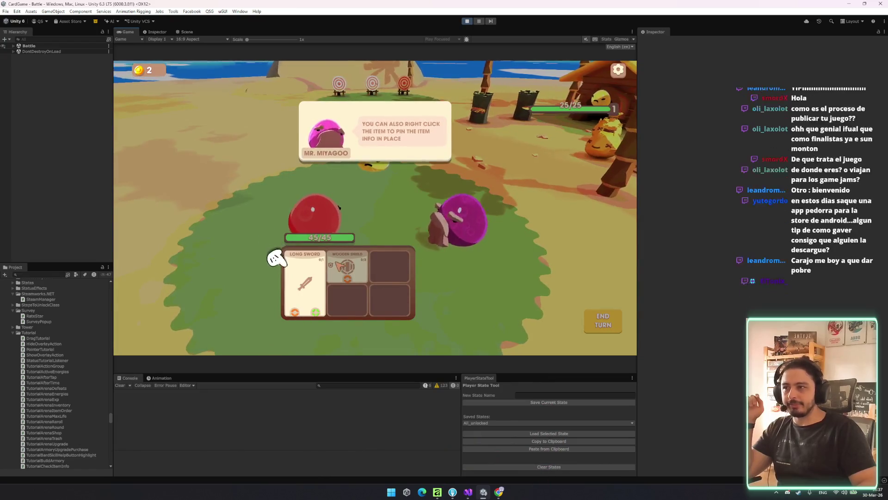
{"action": "right_click", "coordinate": [304, 282]}
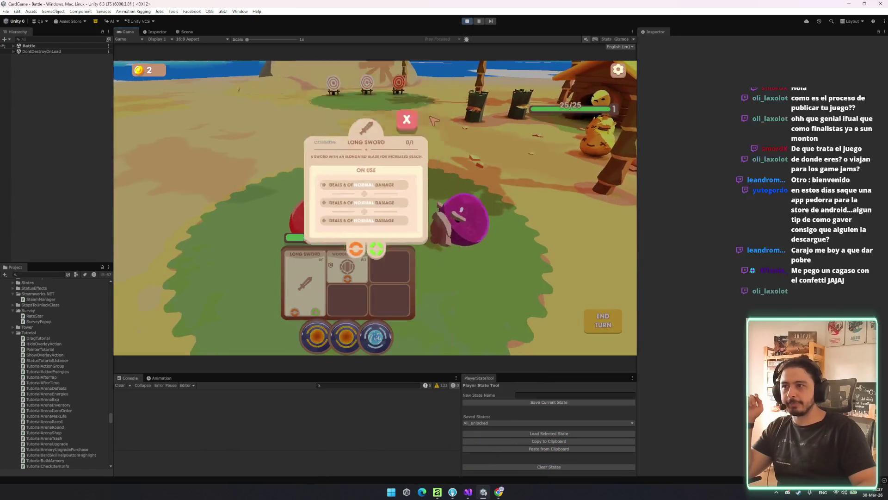
{"action": "left_click", "coordinate": [415, 110]}
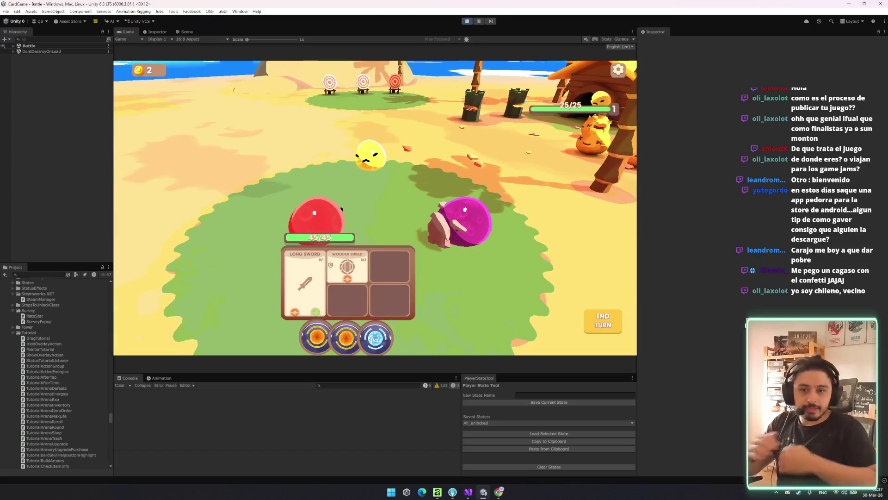
{"action": "key", "text": "ctrl+p"}
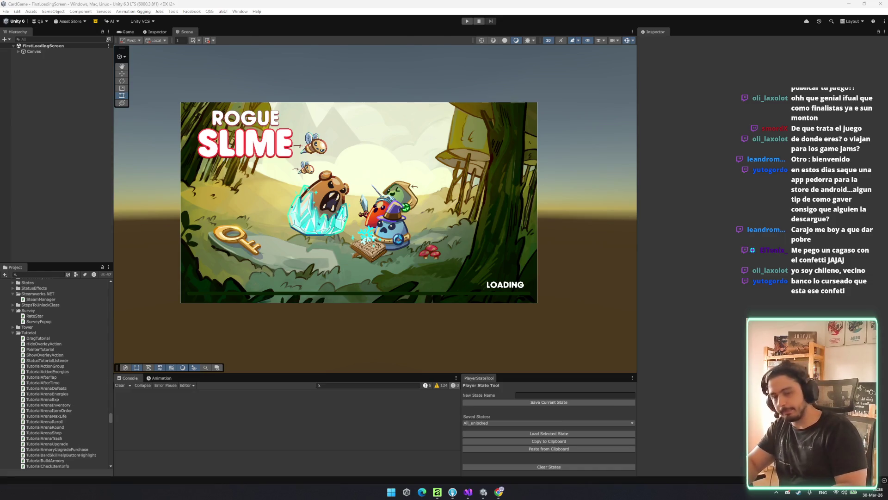
{"action": "key", "text": "alt+Tab"}
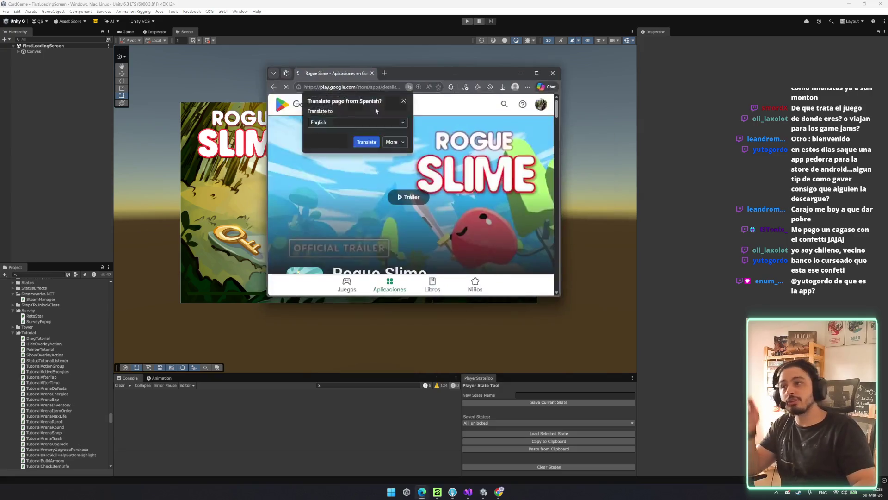
- Maximize the Google Play listing, highlight its 100 mil+ downloads figure, then return to Unity
{"action": "double_click", "coordinate": [453, 73]}
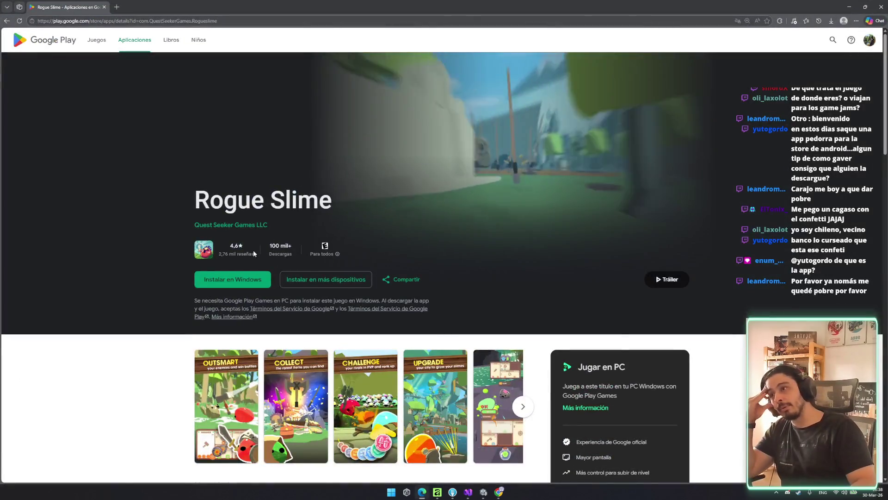
{"action": "left_click_drag", "start_coordinate": [269, 246], "coordinate": [289, 248]}
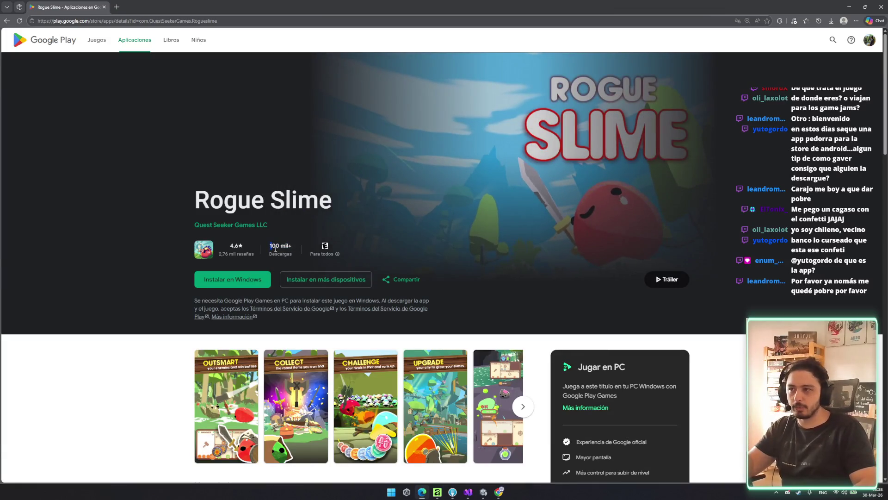
{"action": "left_click", "coordinate": [301, 266]}
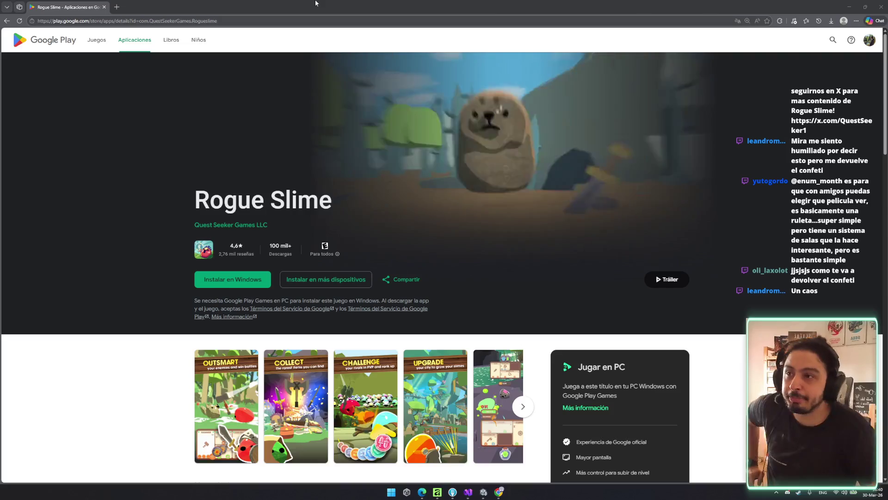
{"action": "key", "text": "alt+Tab"}
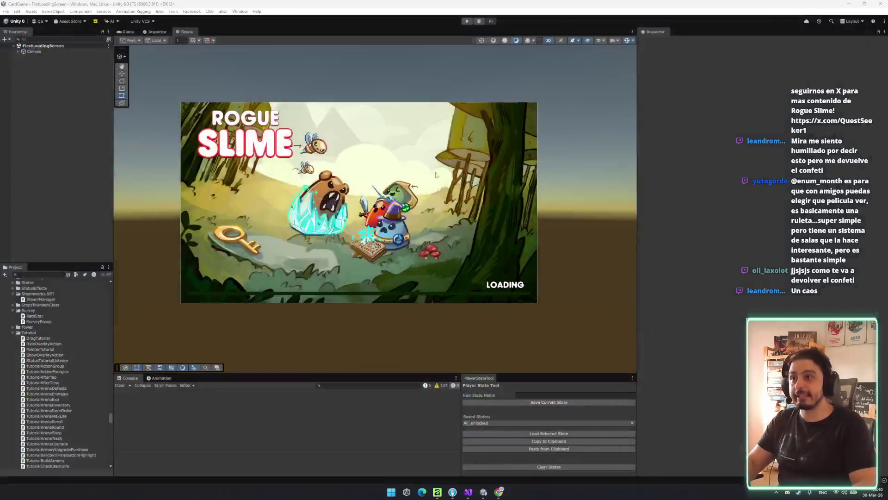
- Pan and zoom the Scene view onto the Rogue Slime loading screen artwork
{"action": "left_click_drag", "start_coordinate": [433, 223], "coordinate": [428, 219]}
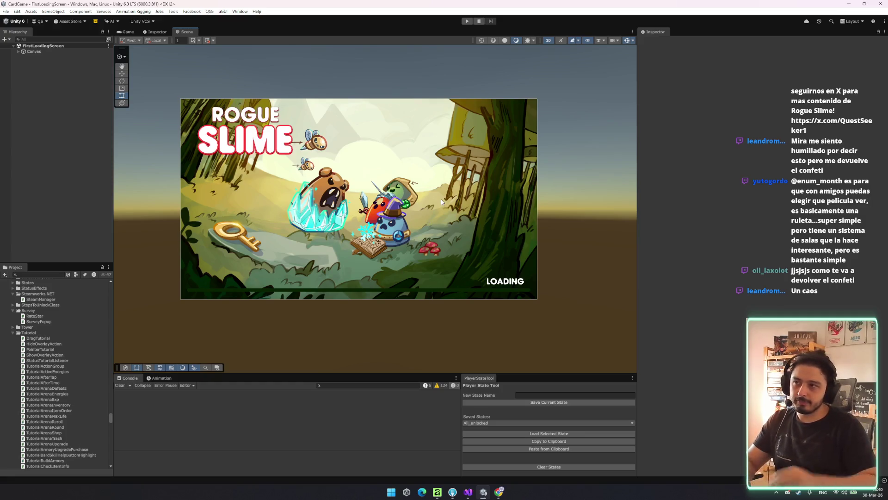
{"action": "scroll", "coordinate": [417, 199], "scroll_direction": "up", "scroll_amount": 3}
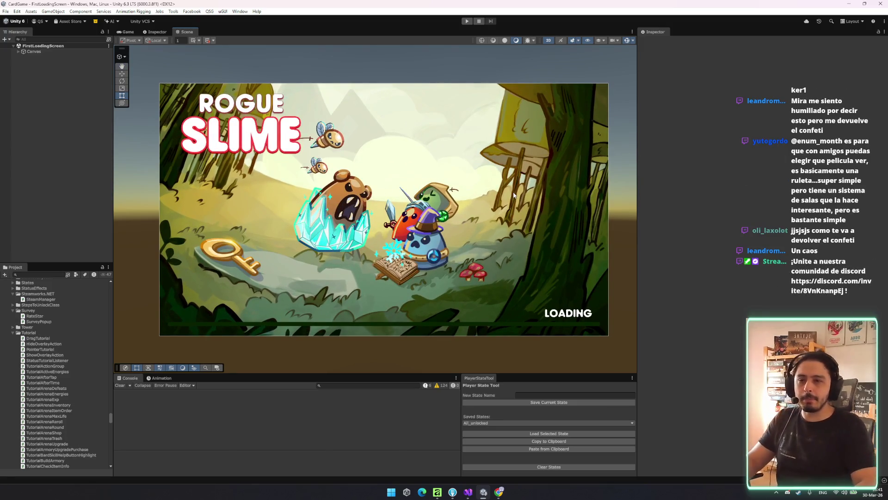
{"action": "key", "text": "q"}
{"action": "mouse_move", "coordinate": [415, 225]}
{"action": "left_mouse_down"}
{"action": "mouse_move", "coordinate": [440, 252]}
{"action": "mouse_move", "coordinate": [354, 166]}
{"action": "left_mouse_up"}
{"action": "scroll", "coordinate": [440, 251], "scroll_direction": "up", "scroll_amount": 1}
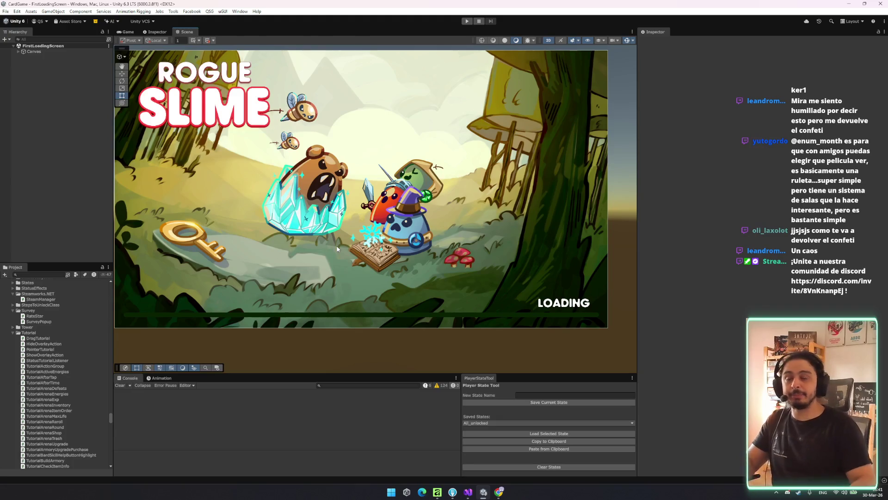
{"action": "scroll", "coordinate": [375, 292], "scroll_direction": "down", "scroll_amount": 3}
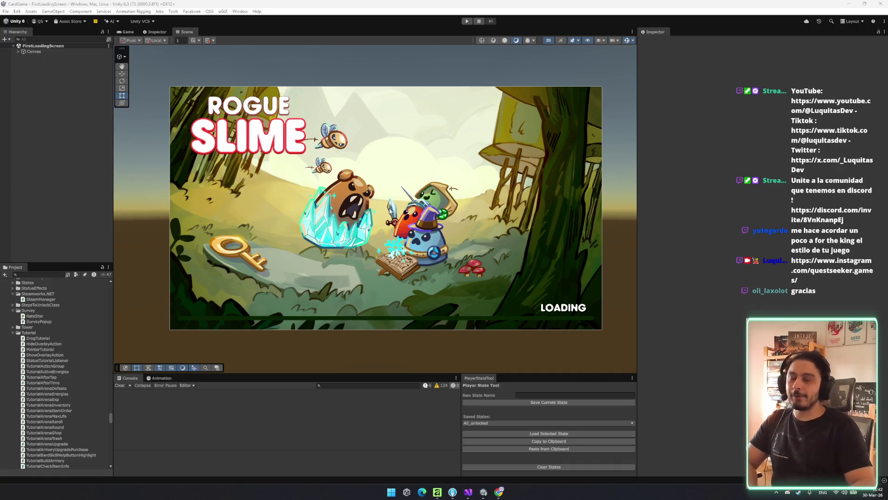
{"action": "scroll", "coordinate": [388, 229], "scroll_direction": "down", "scroll_amount": 2}
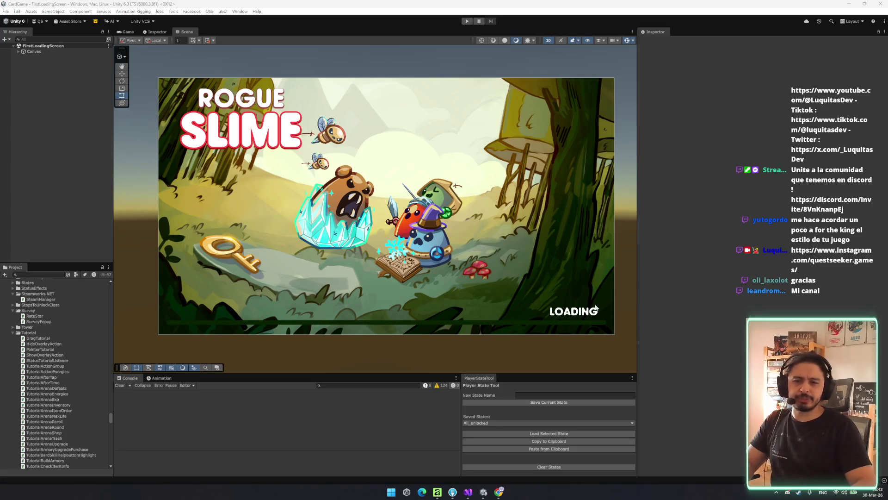
- Select the Survey folder in the Project window to view its details
{"action": "left_click", "coordinate": [479, 20]}
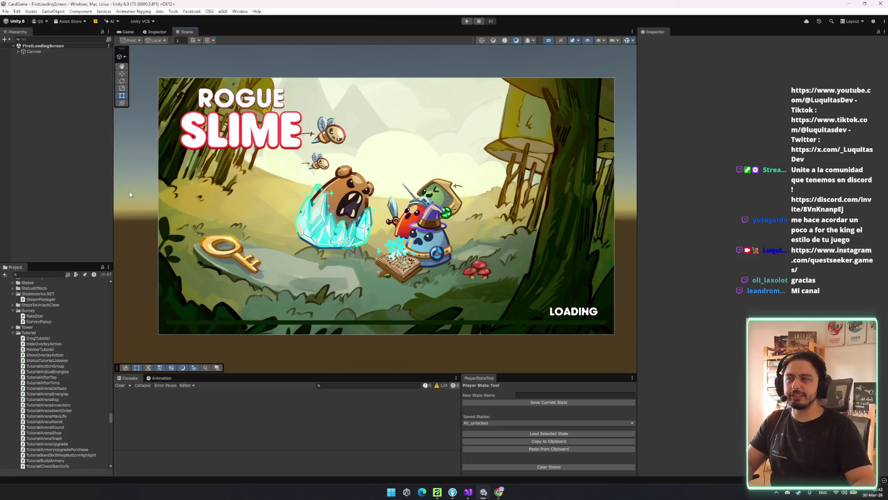
{"action": "left_click", "coordinate": [51, 318]}
{"action": "key", "text": "Left"}
{"action": "key", "text": "Left"}
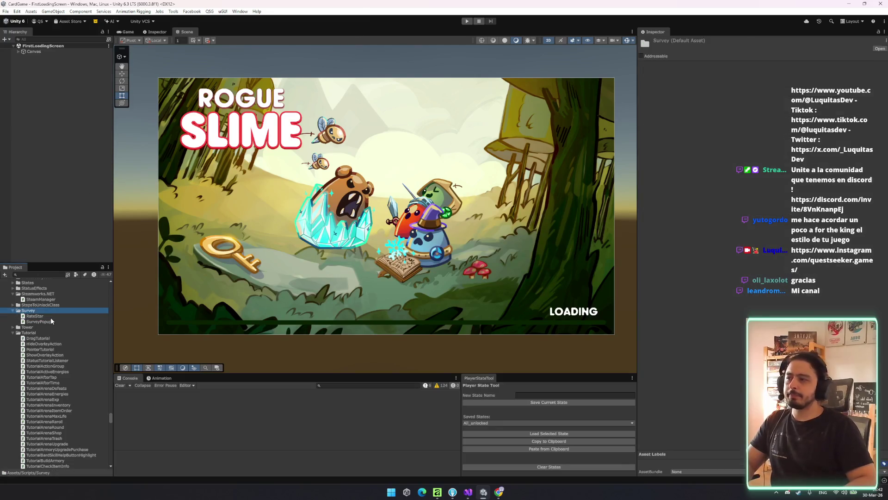